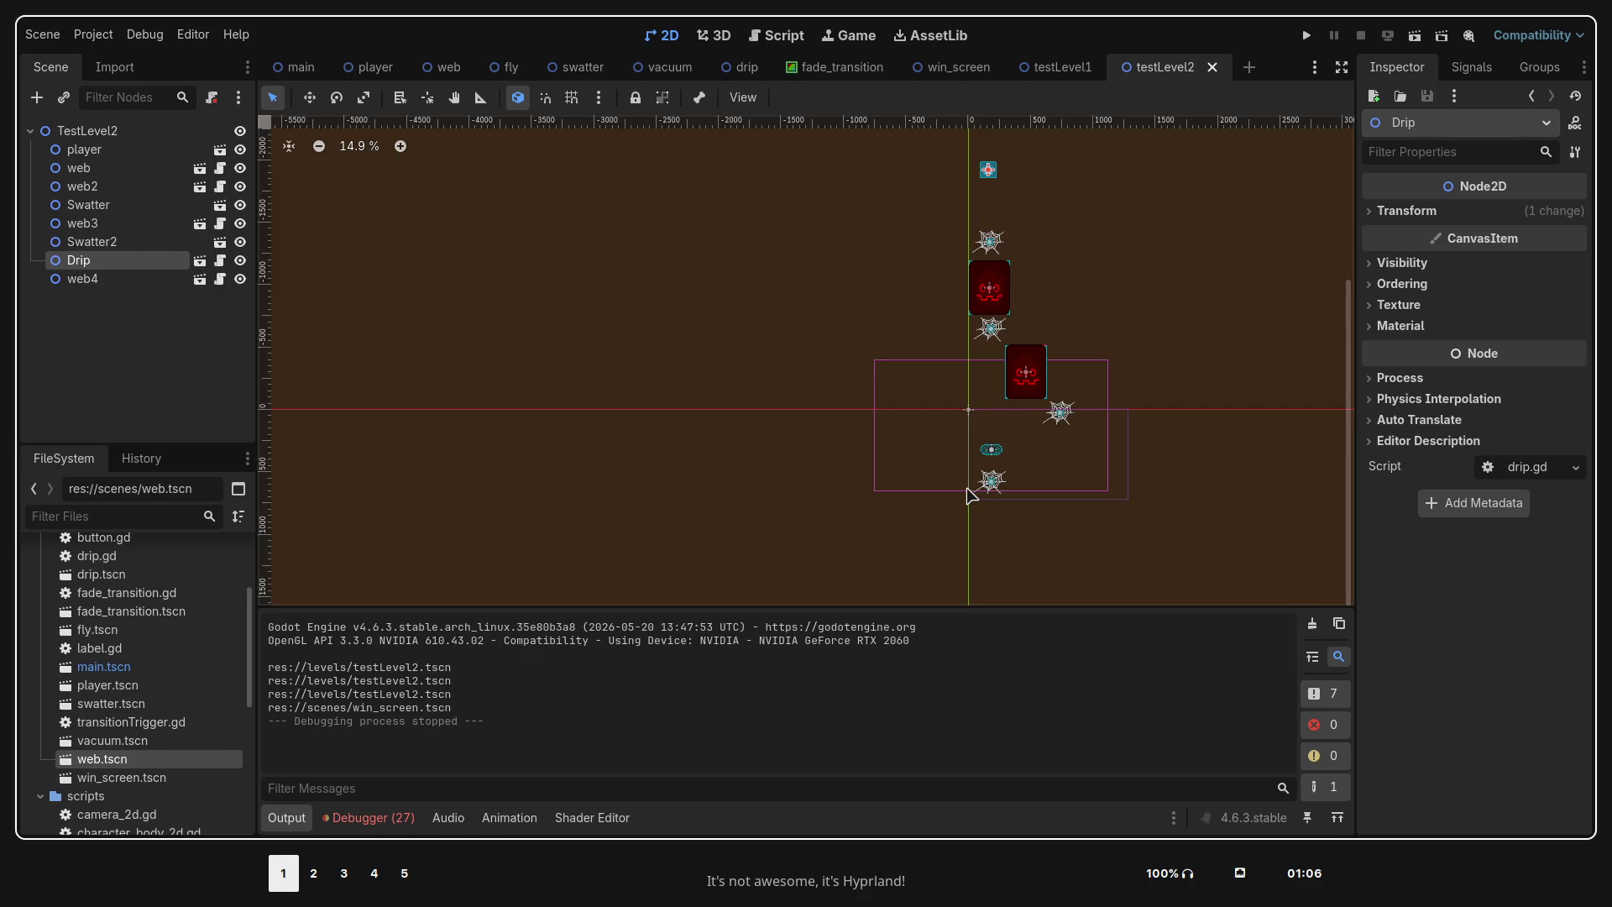
Play-test the game in Godot, advance to the next level, then stop it
key("super+3")
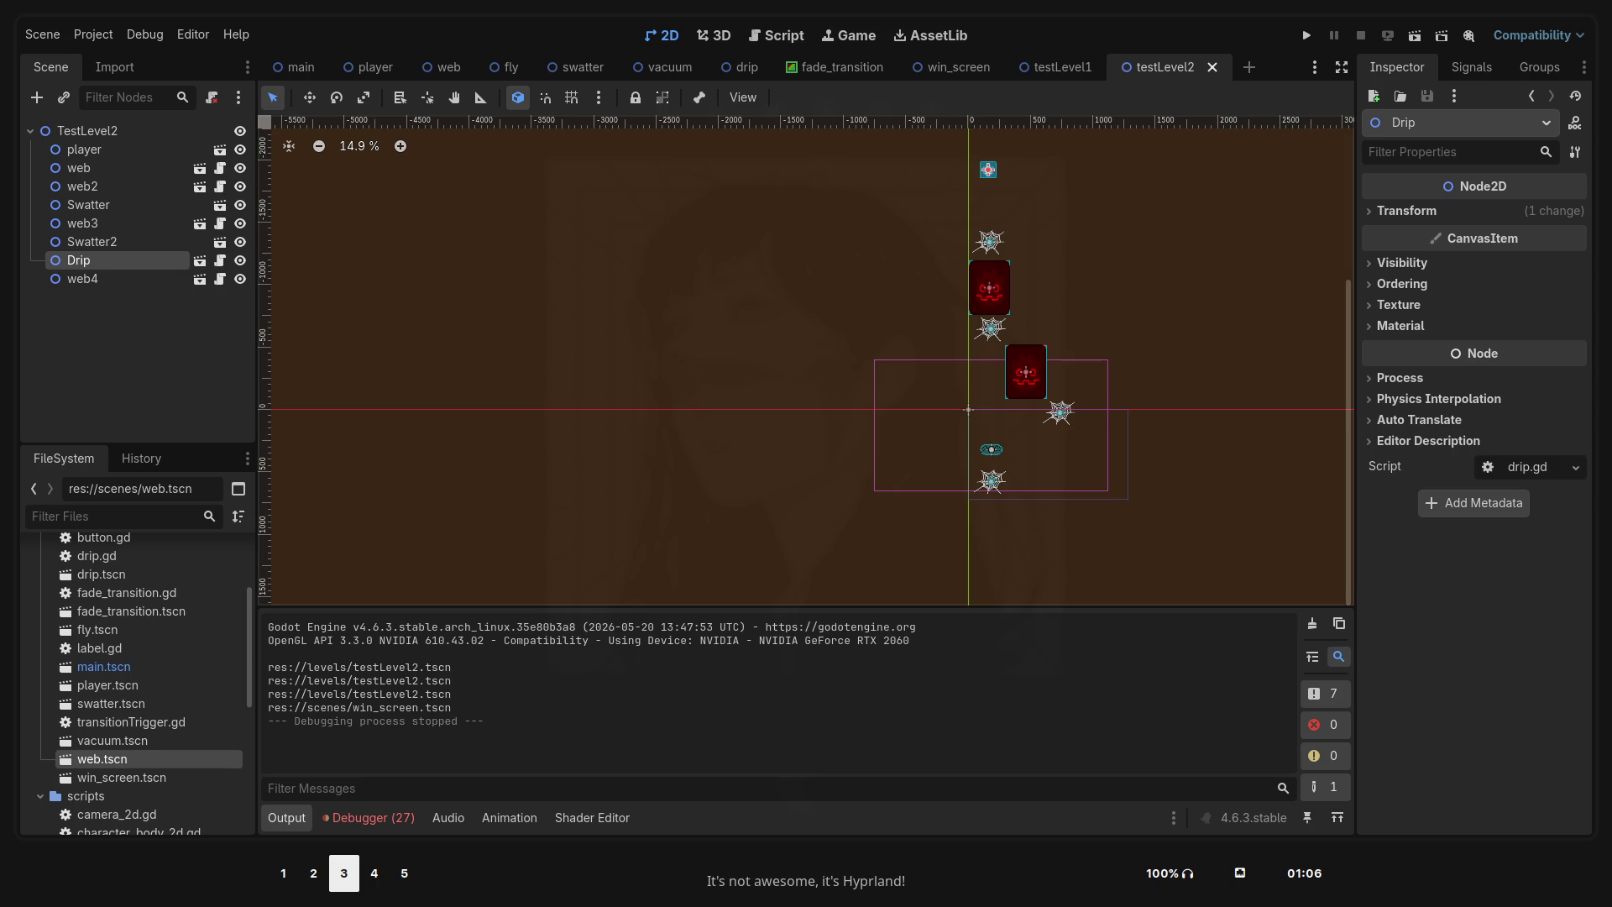
key("super+shift+4")
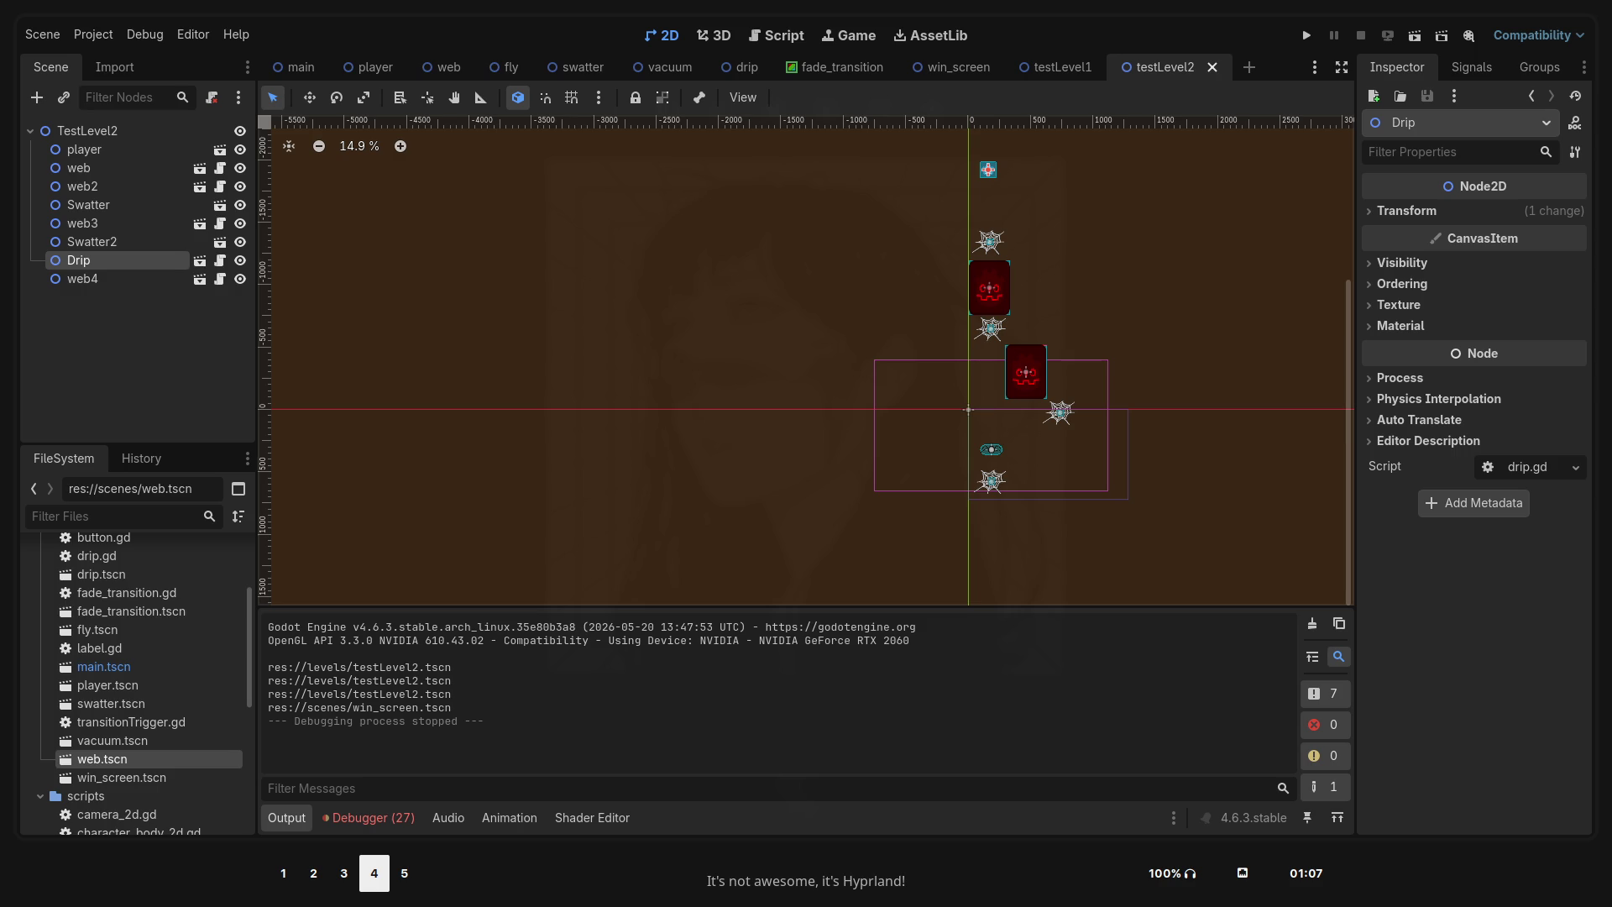
key("super+shift+2")
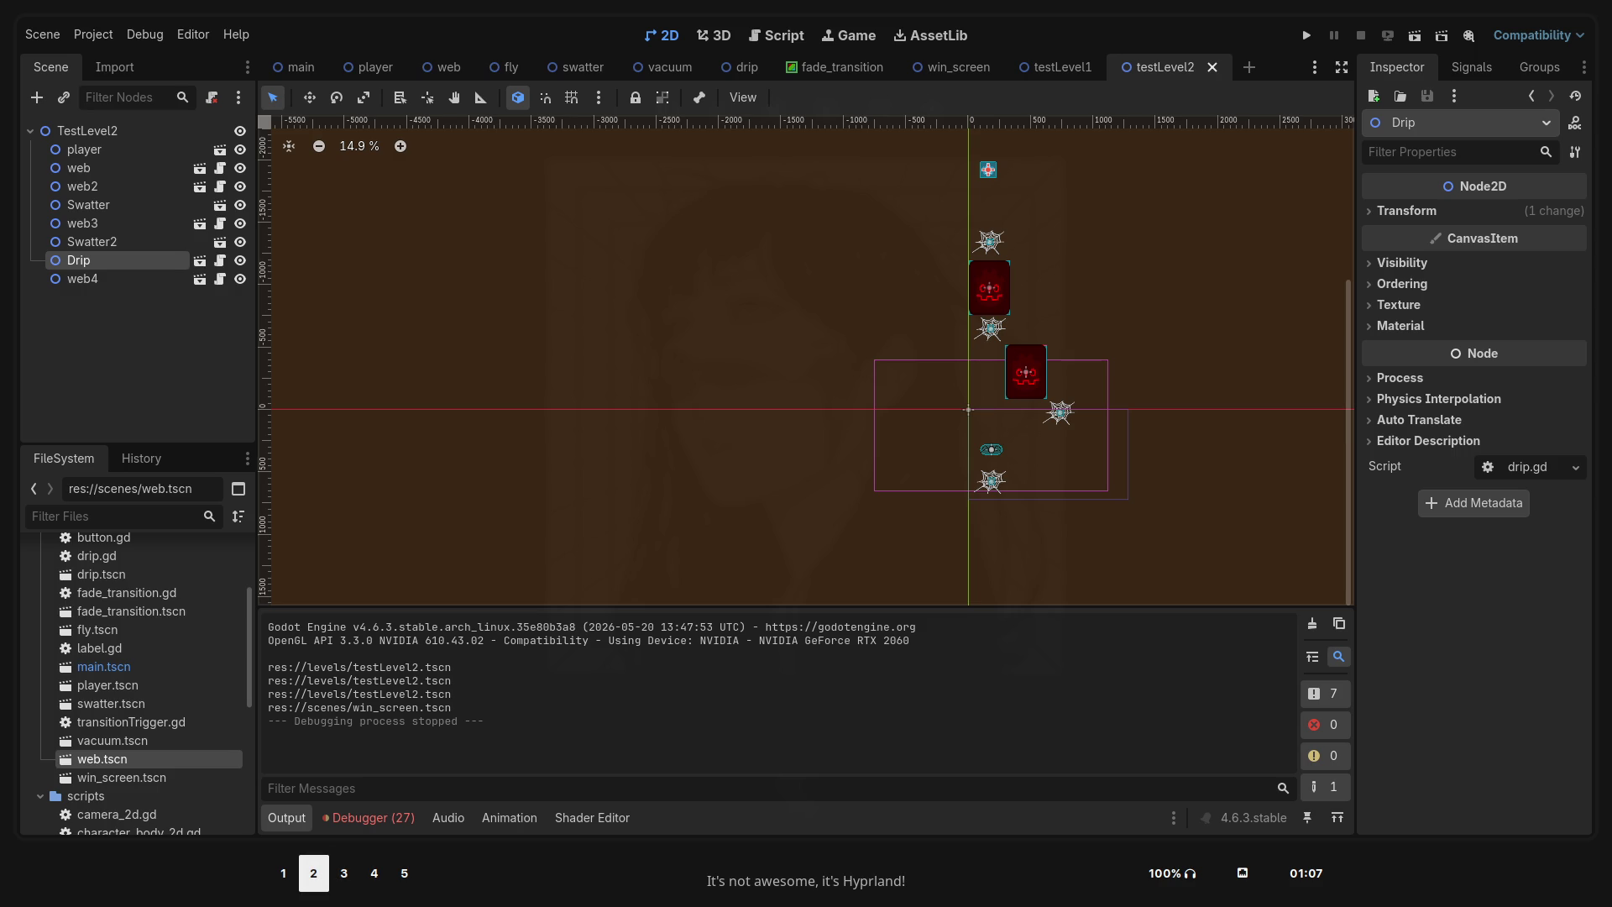
key("super+shift+1")
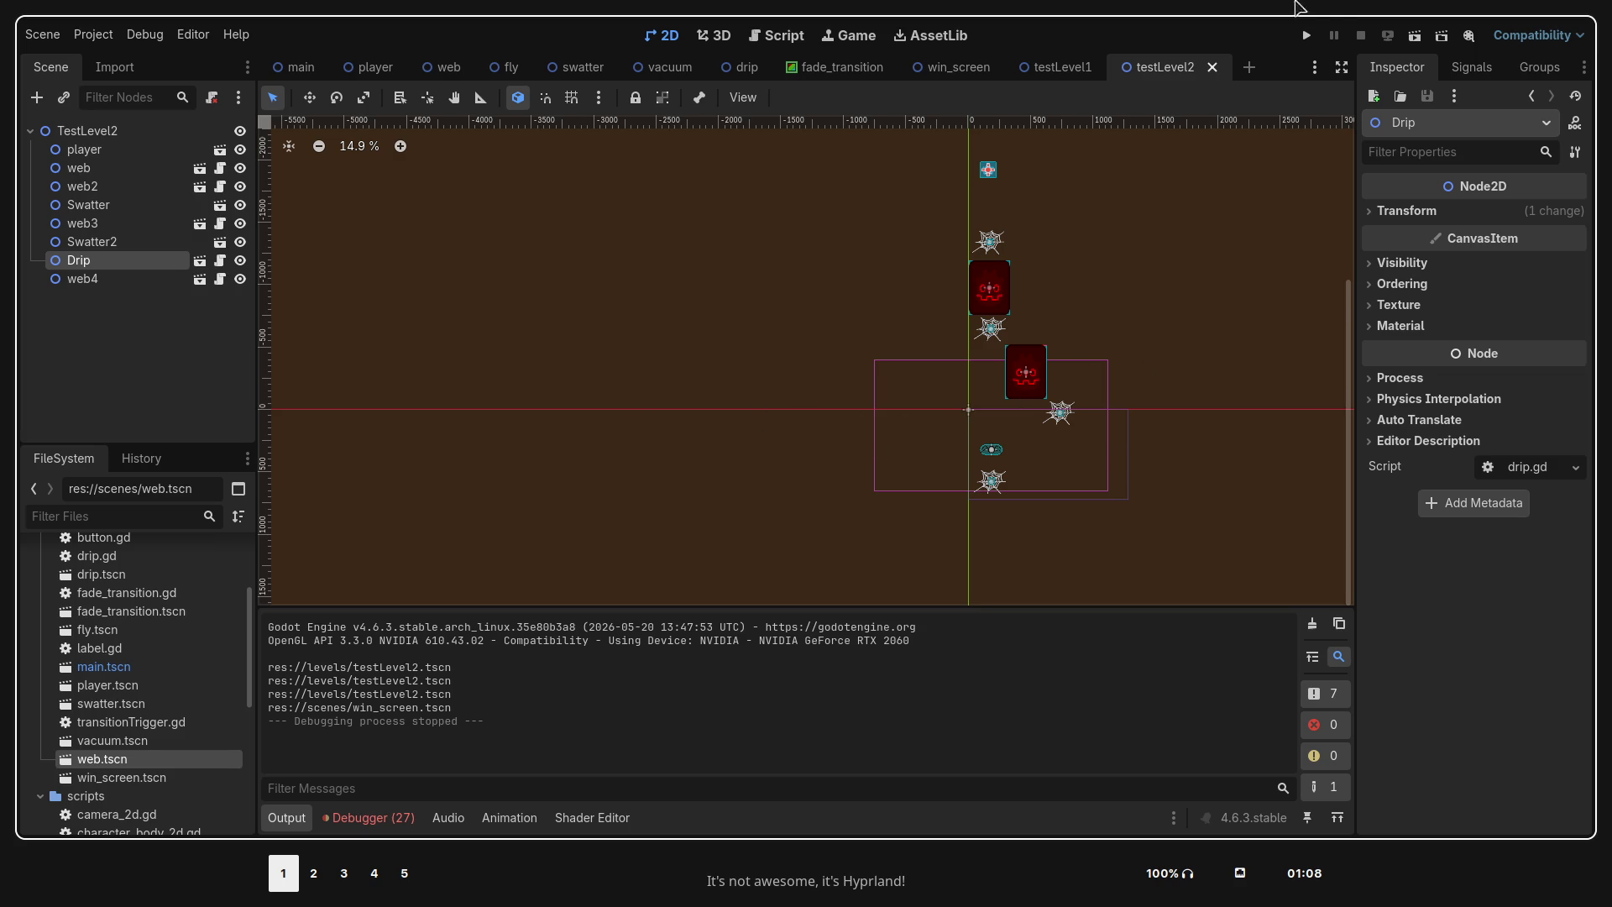
left_click(1323, 32)
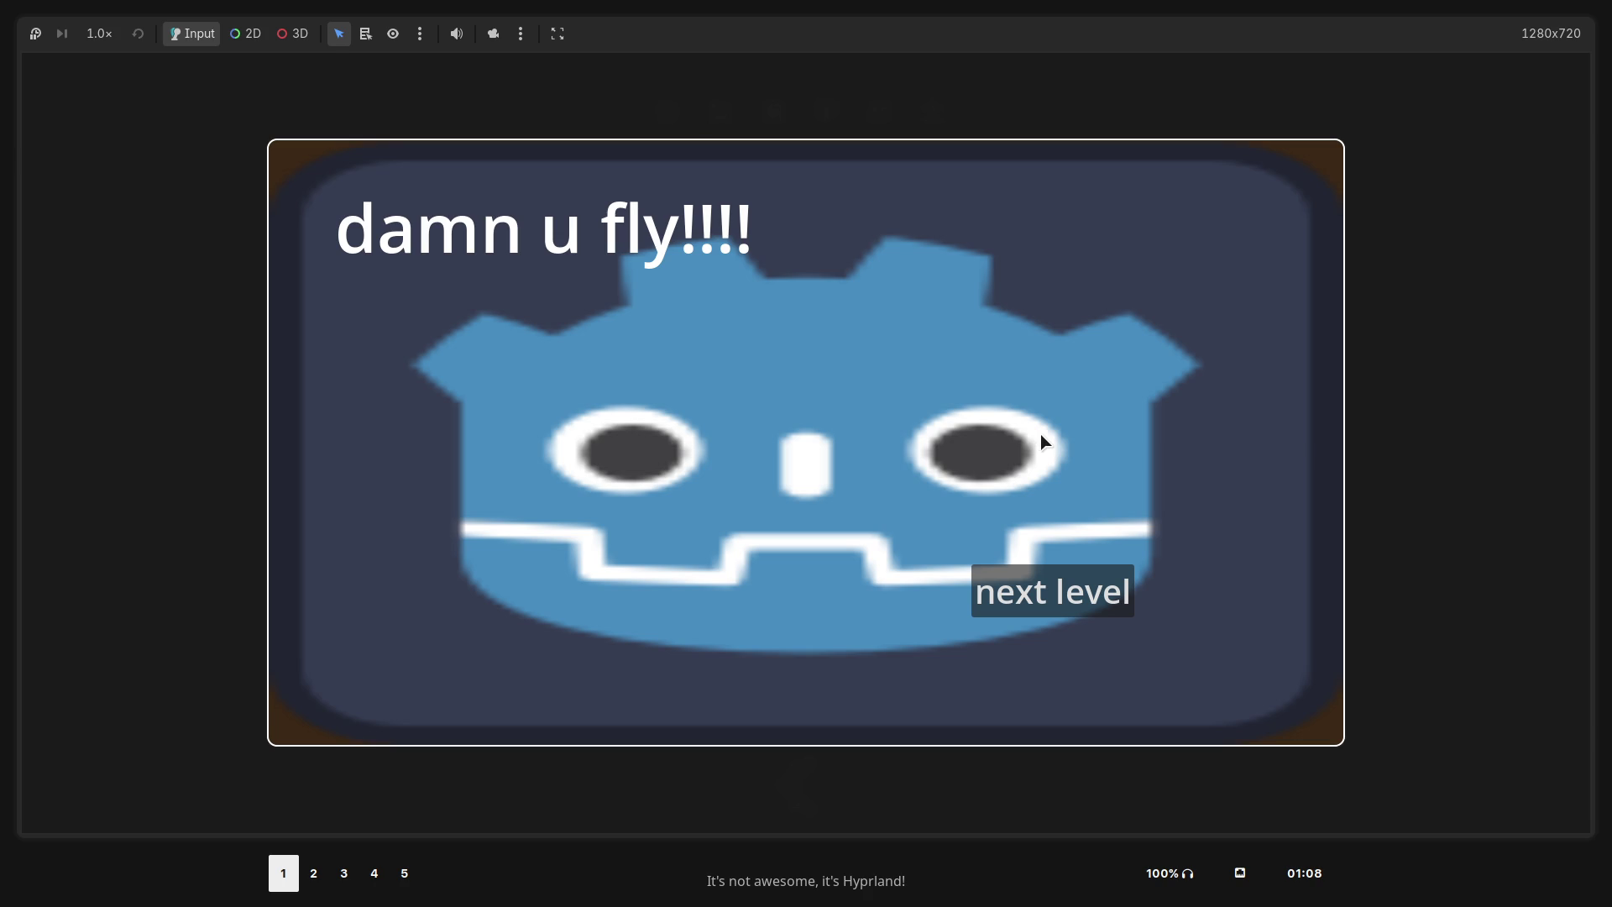
left_click(1083, 587)
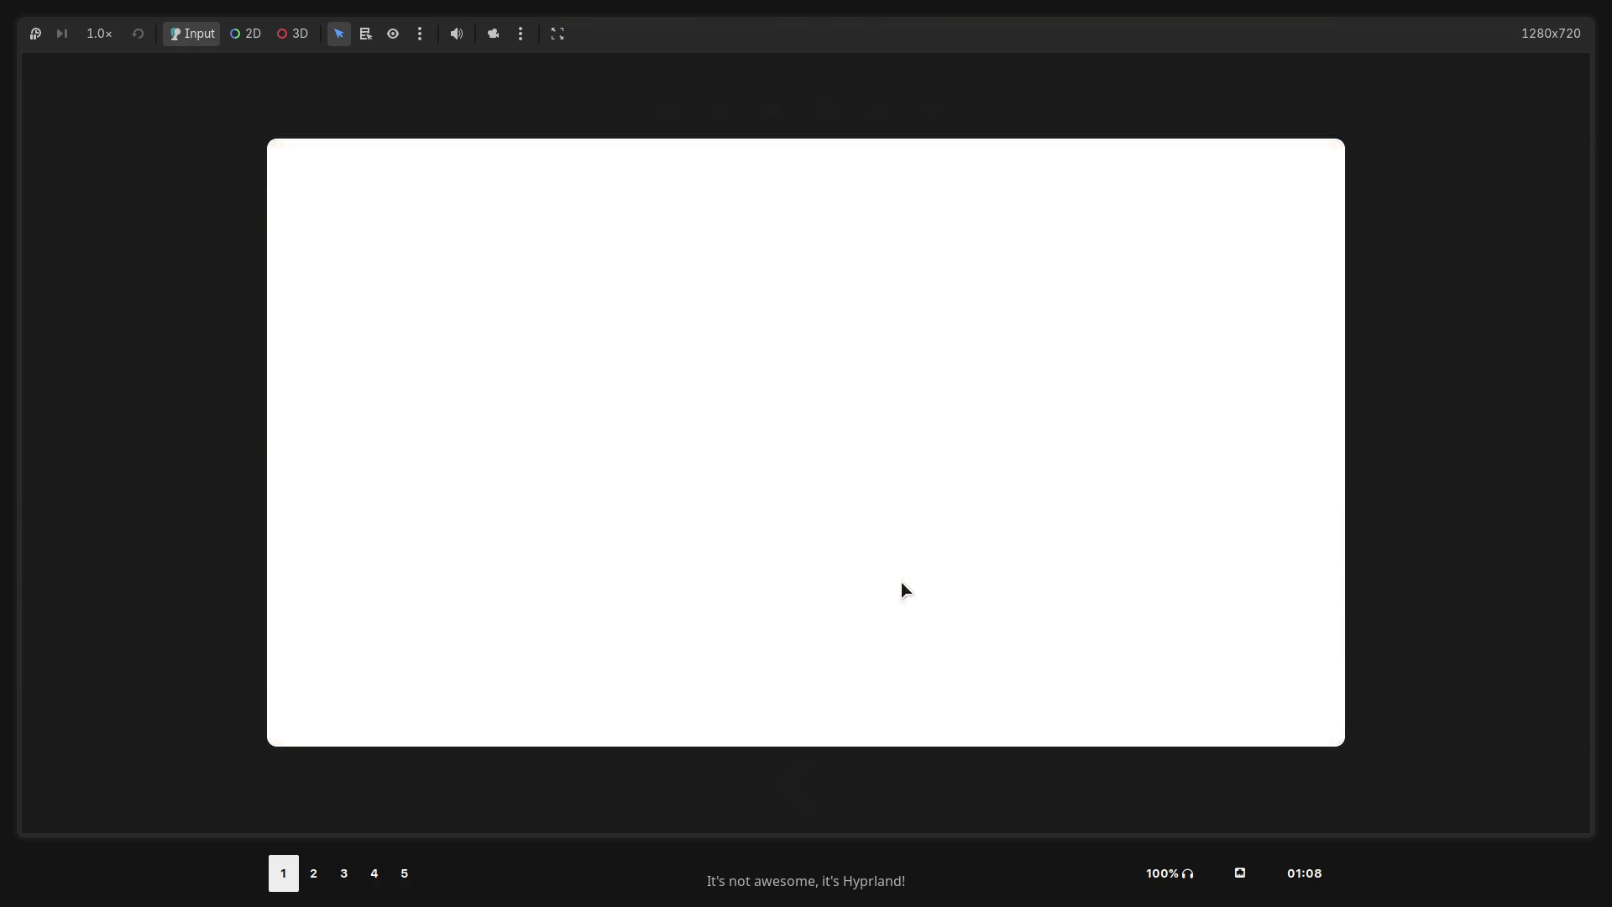
key("Escape")
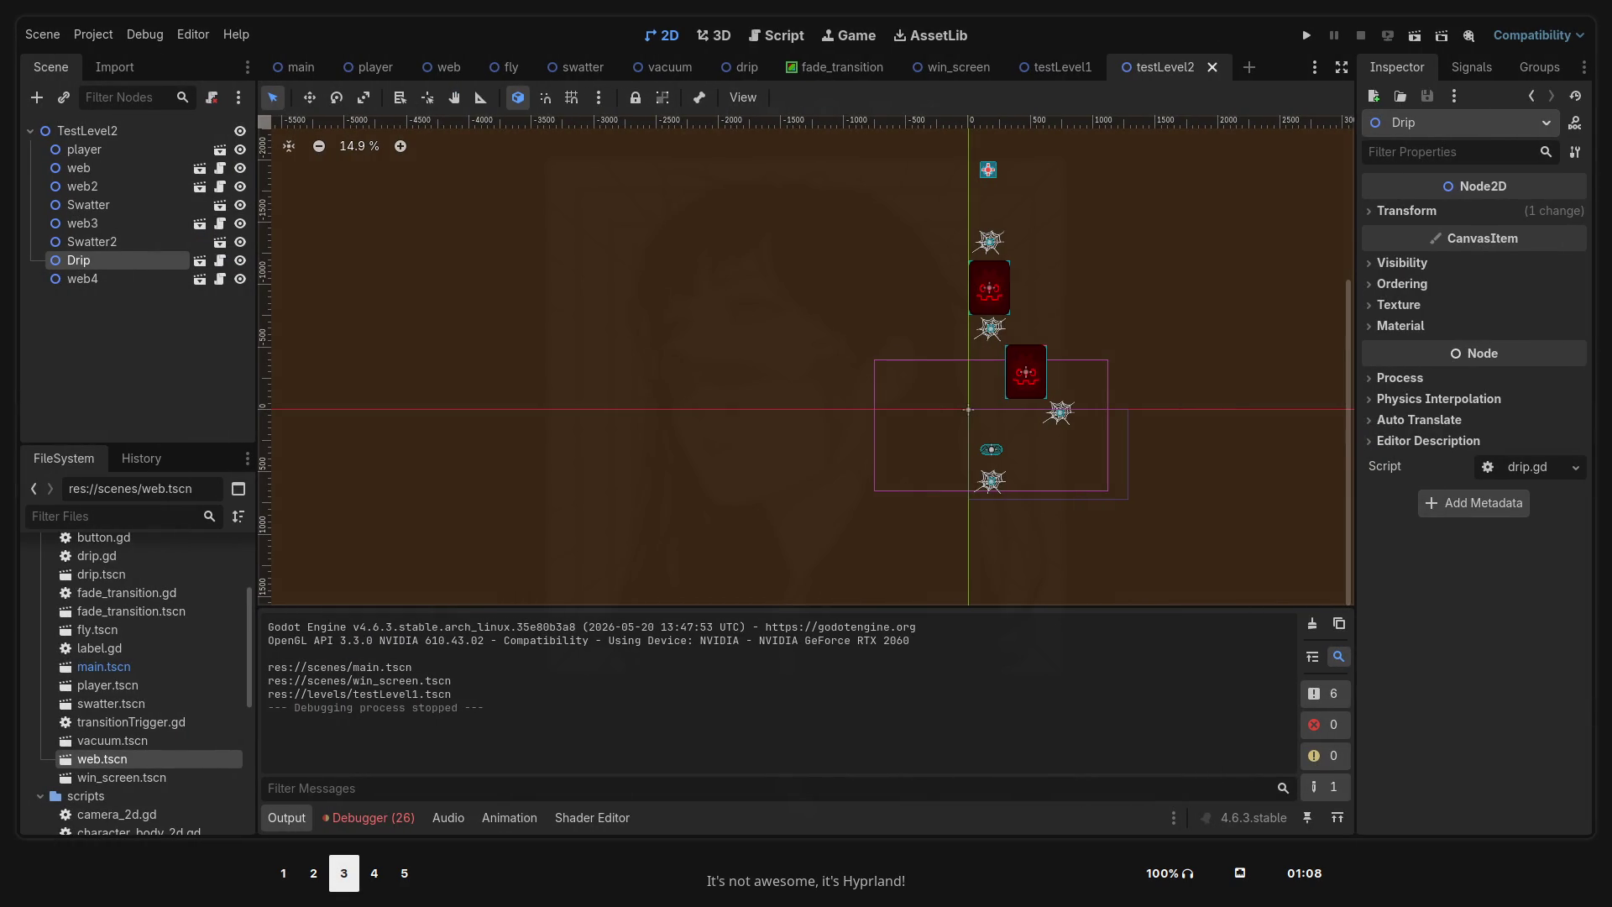
Switch to the Firefox workspace and show the JS Paint tab with the two-figure sketch
key("super+4")
key("super+1")
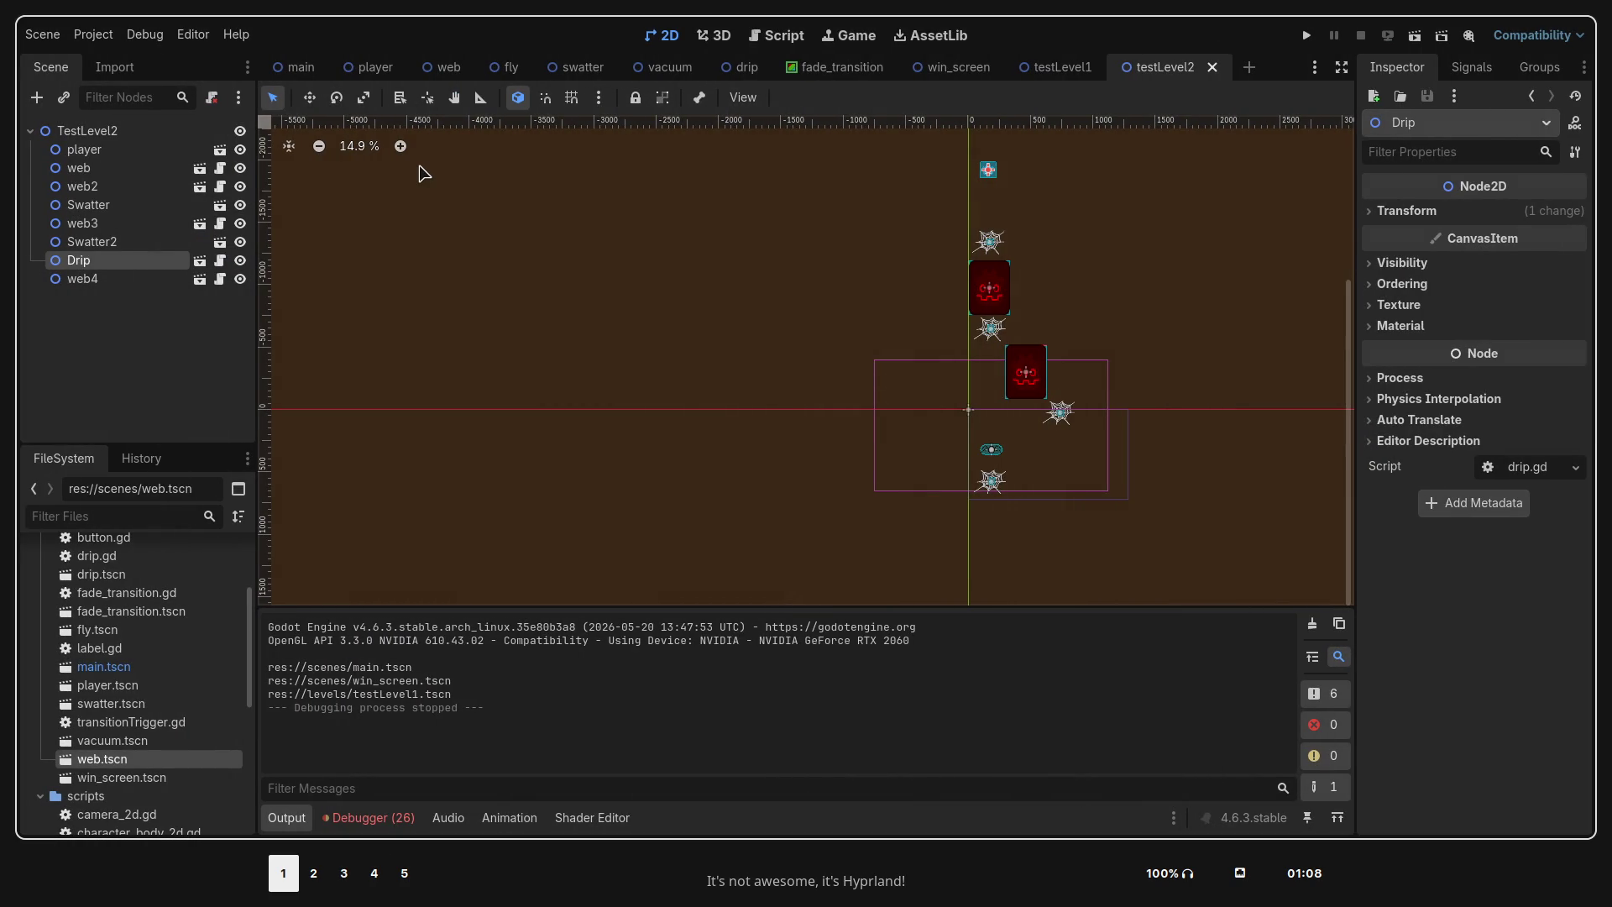
key("super+5")
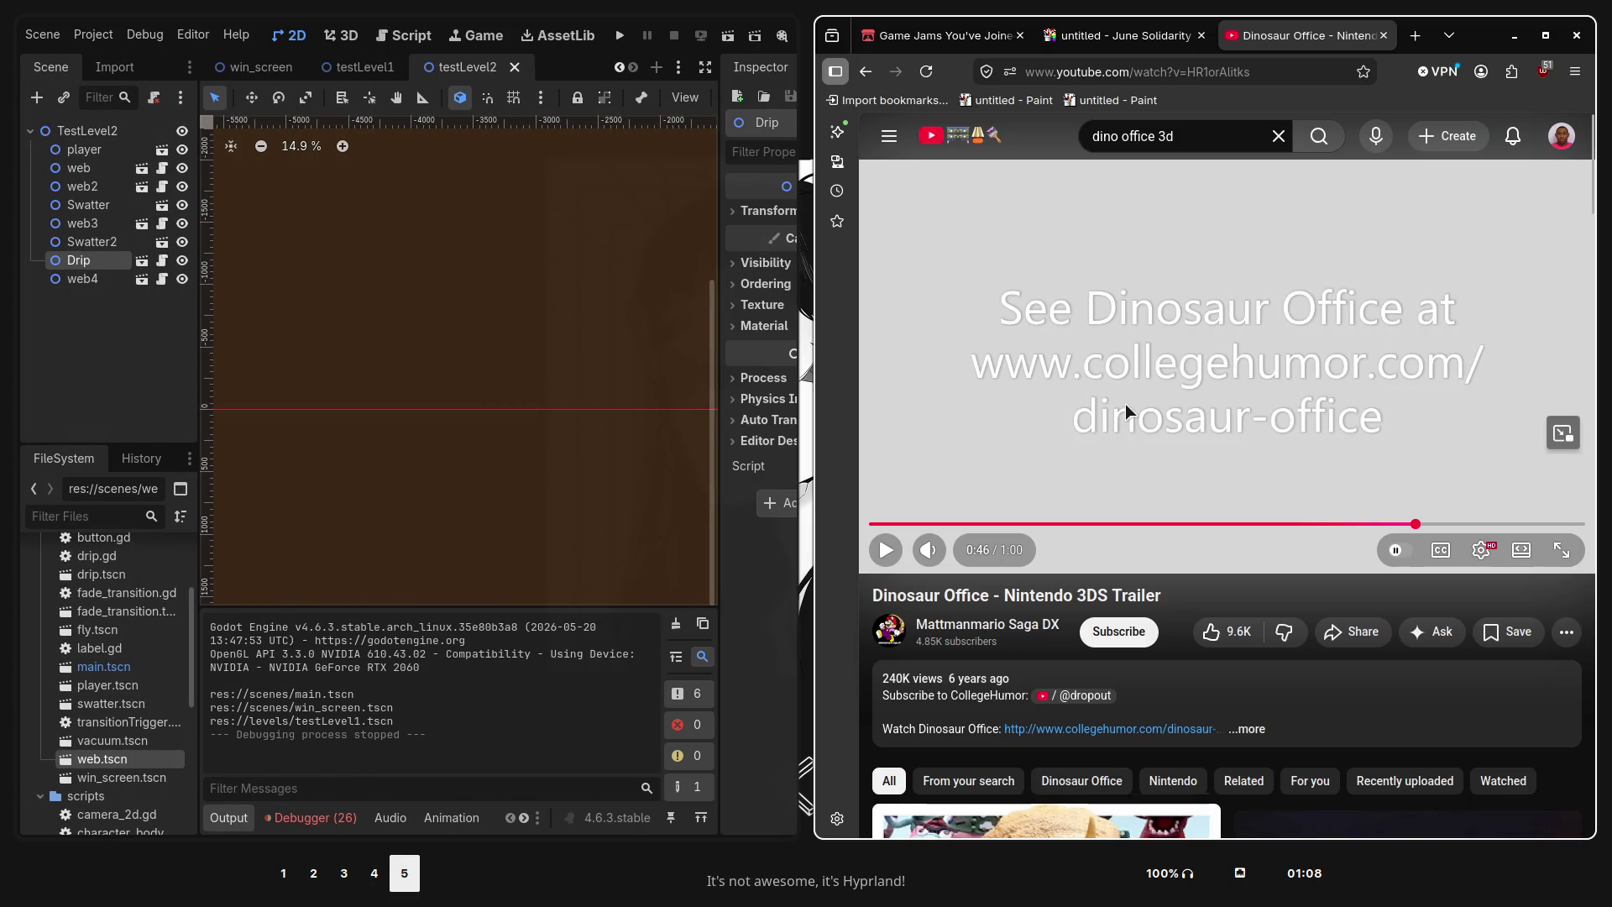
key("super+4")
key("super+5")
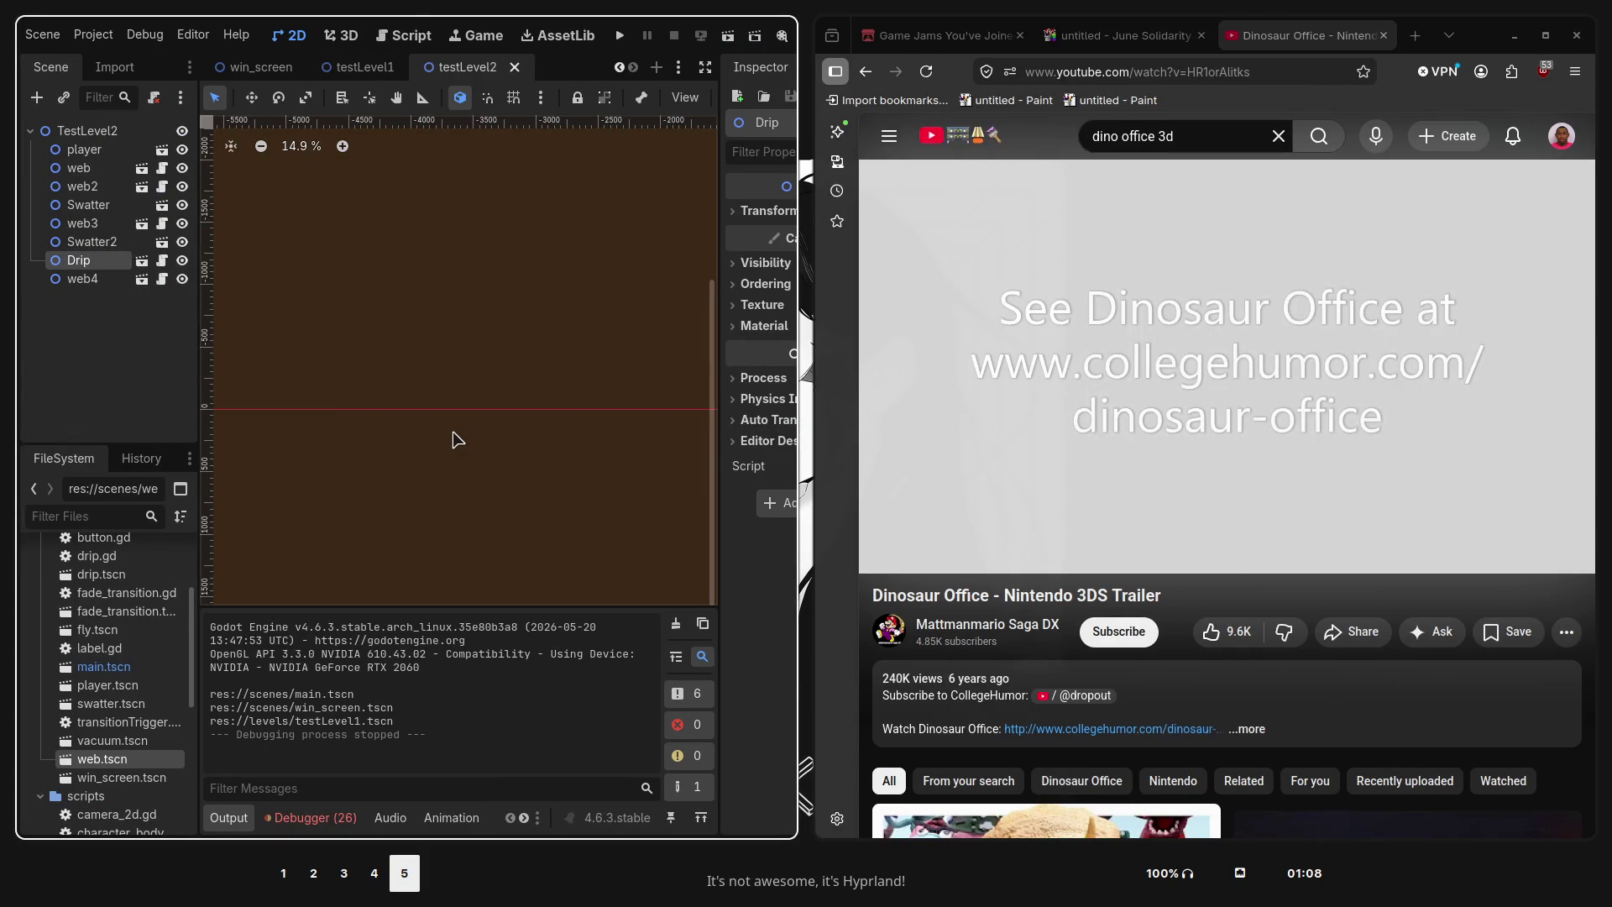
key("super+1")
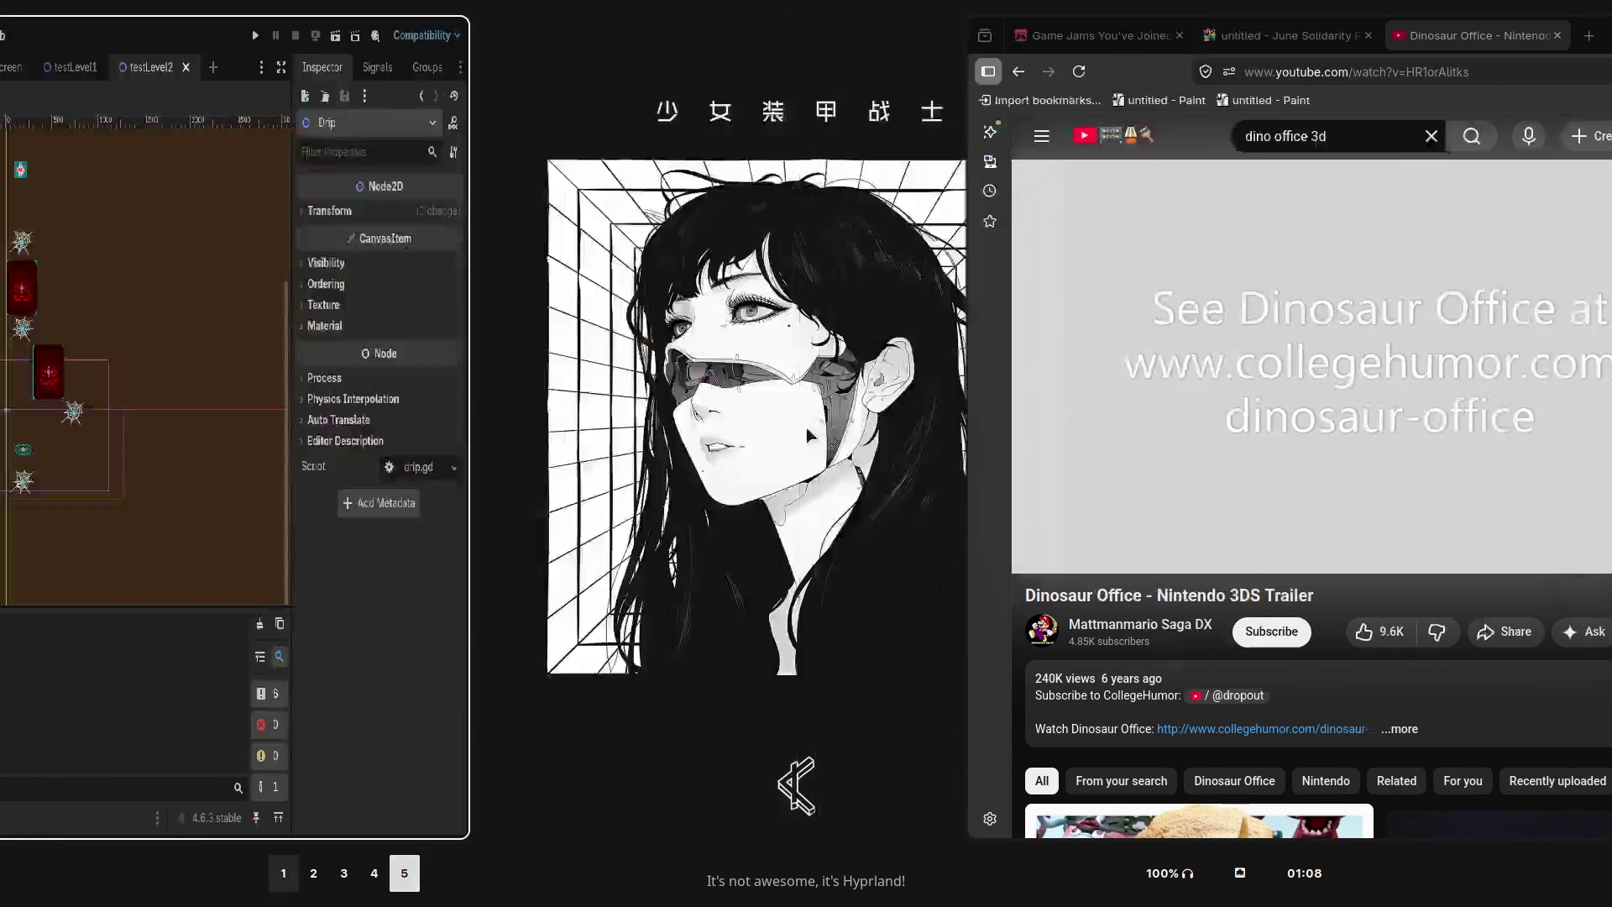
key("super+5")
left_click(332, 36)
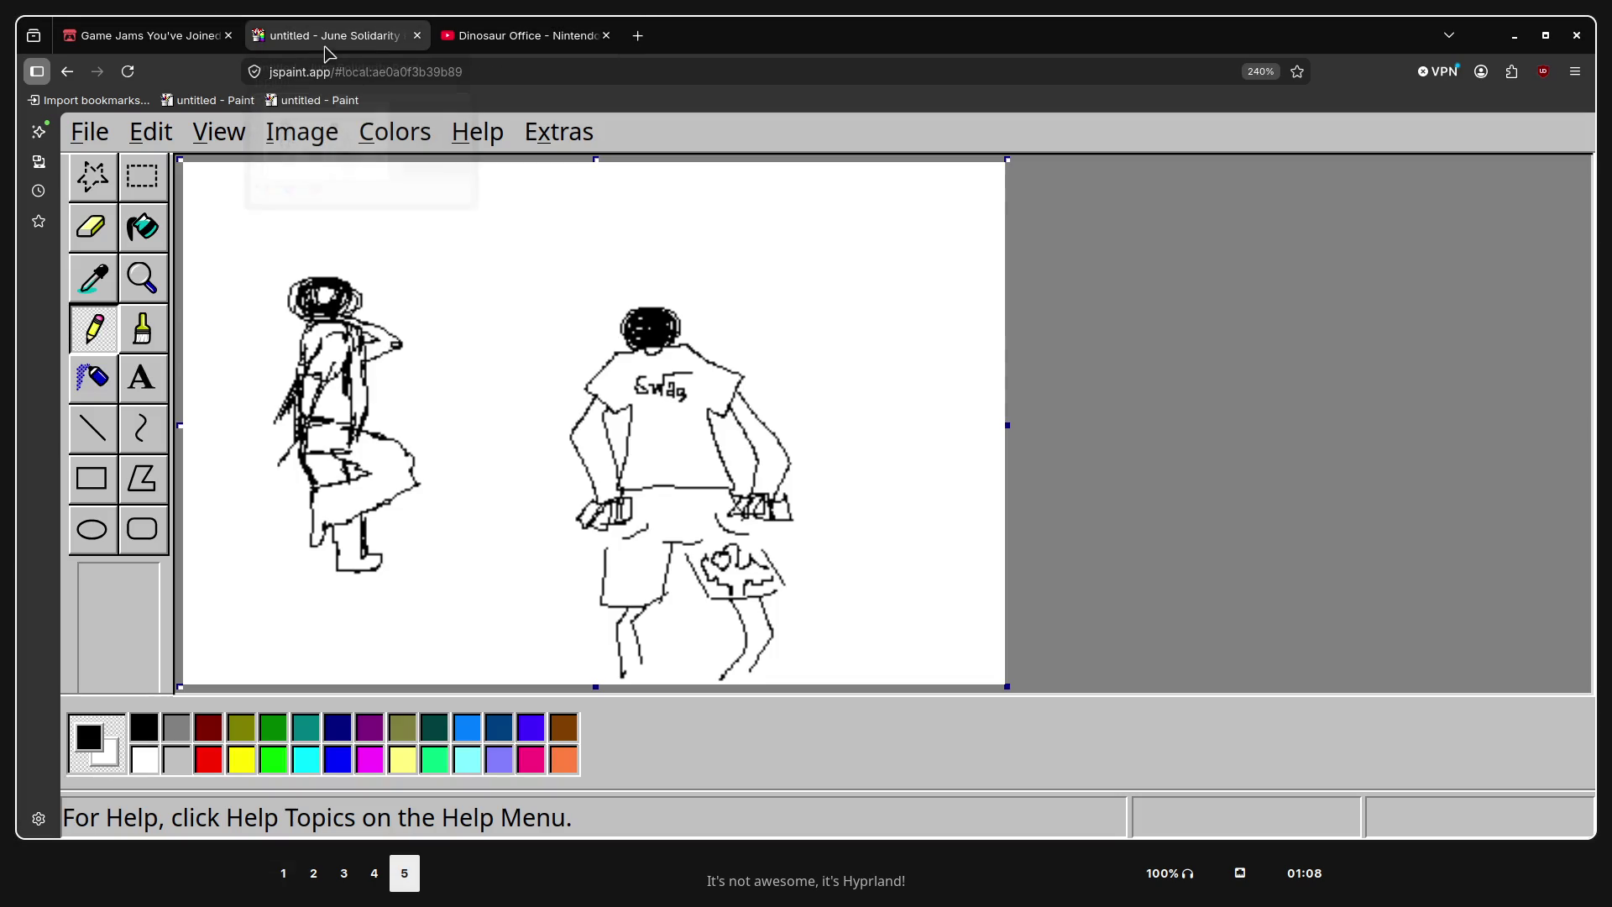
Reduce the browser zoom from 240% to 200% so the canvas and palette fit
key("ctrl+plus")
key("ctrl+minus")
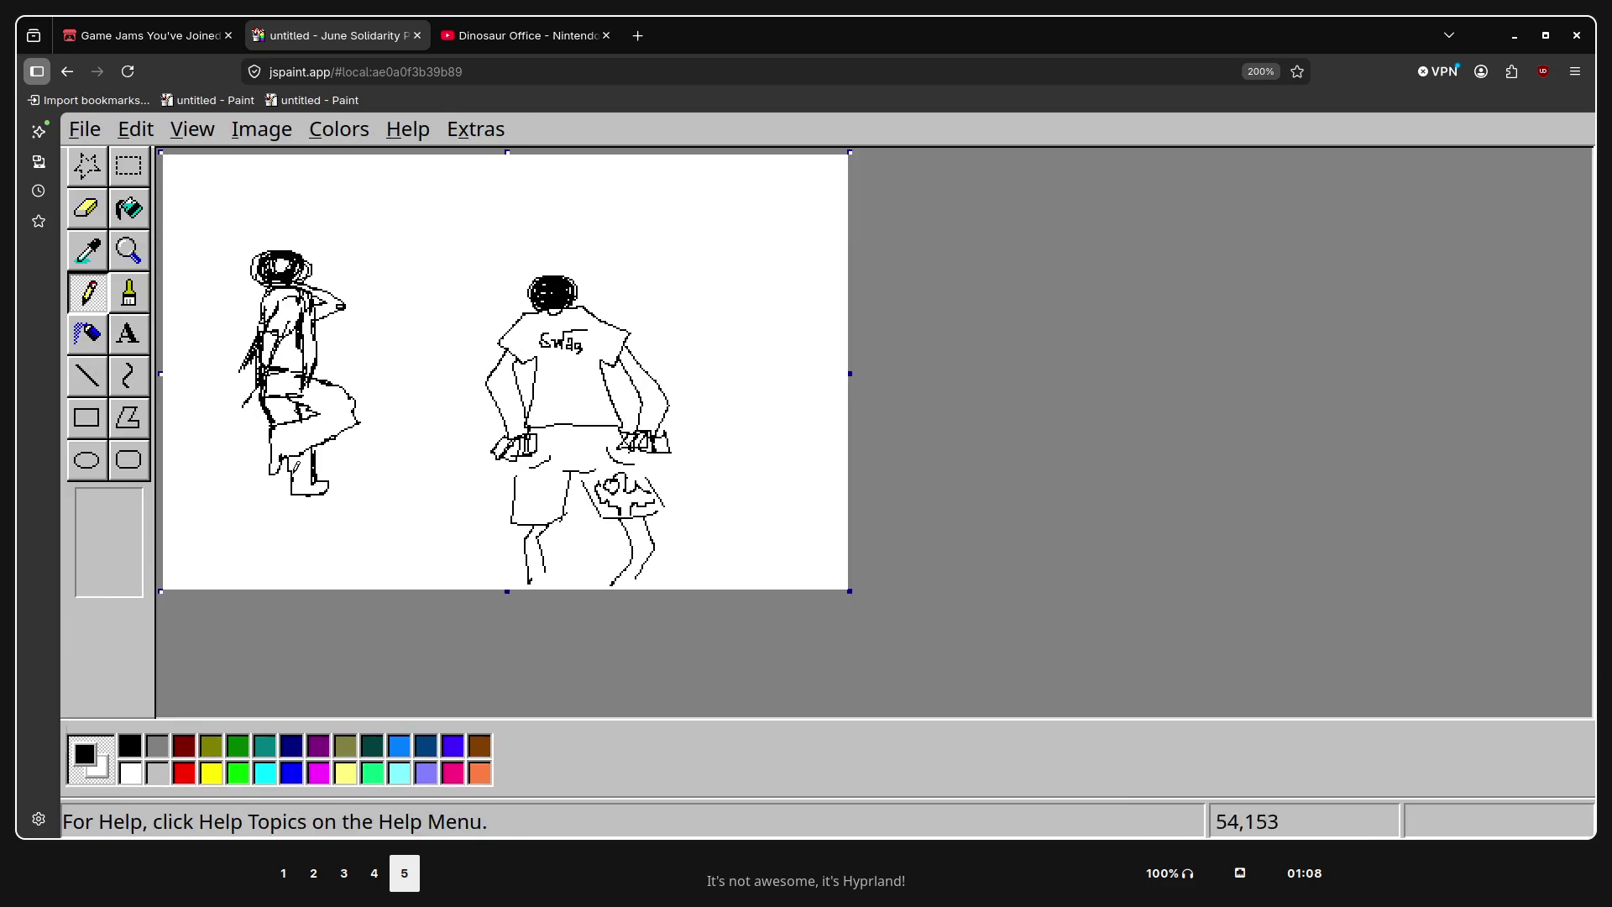
key("ctrl+minus")
Try a hood and a brim on the right figure's head, undoing the attempts
mouse_move(521, 286)
left_mouse_down()
mouse_move(620, 292)
mouse_move(575, 265)
mouse_move(488, 284)
left_mouse_up()
key("ctrl+z")
key("ctrl+z")
left_click_drag(504, 278, 512, 284)
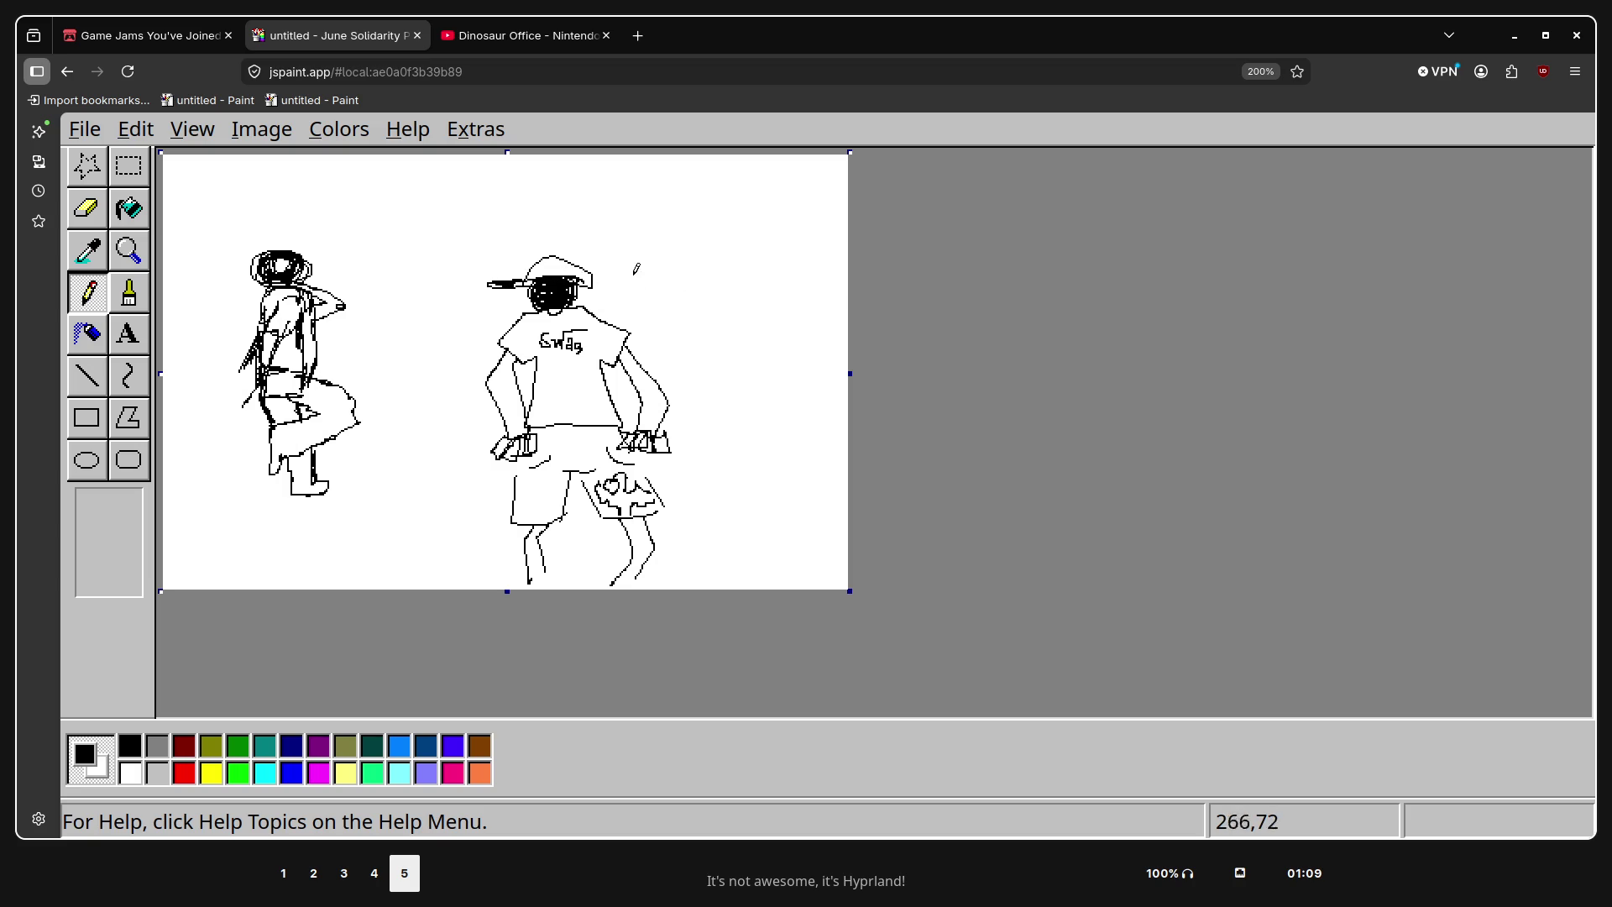
key("ctrl+z")
key("ctrl+z")
key("ctrl+z")
key("ctrl+z")
key("ctrl+y")
Draw a curved cap with a left-pointing brim on the Swag figure's head
left_click_drag(571, 282, 549, 266)
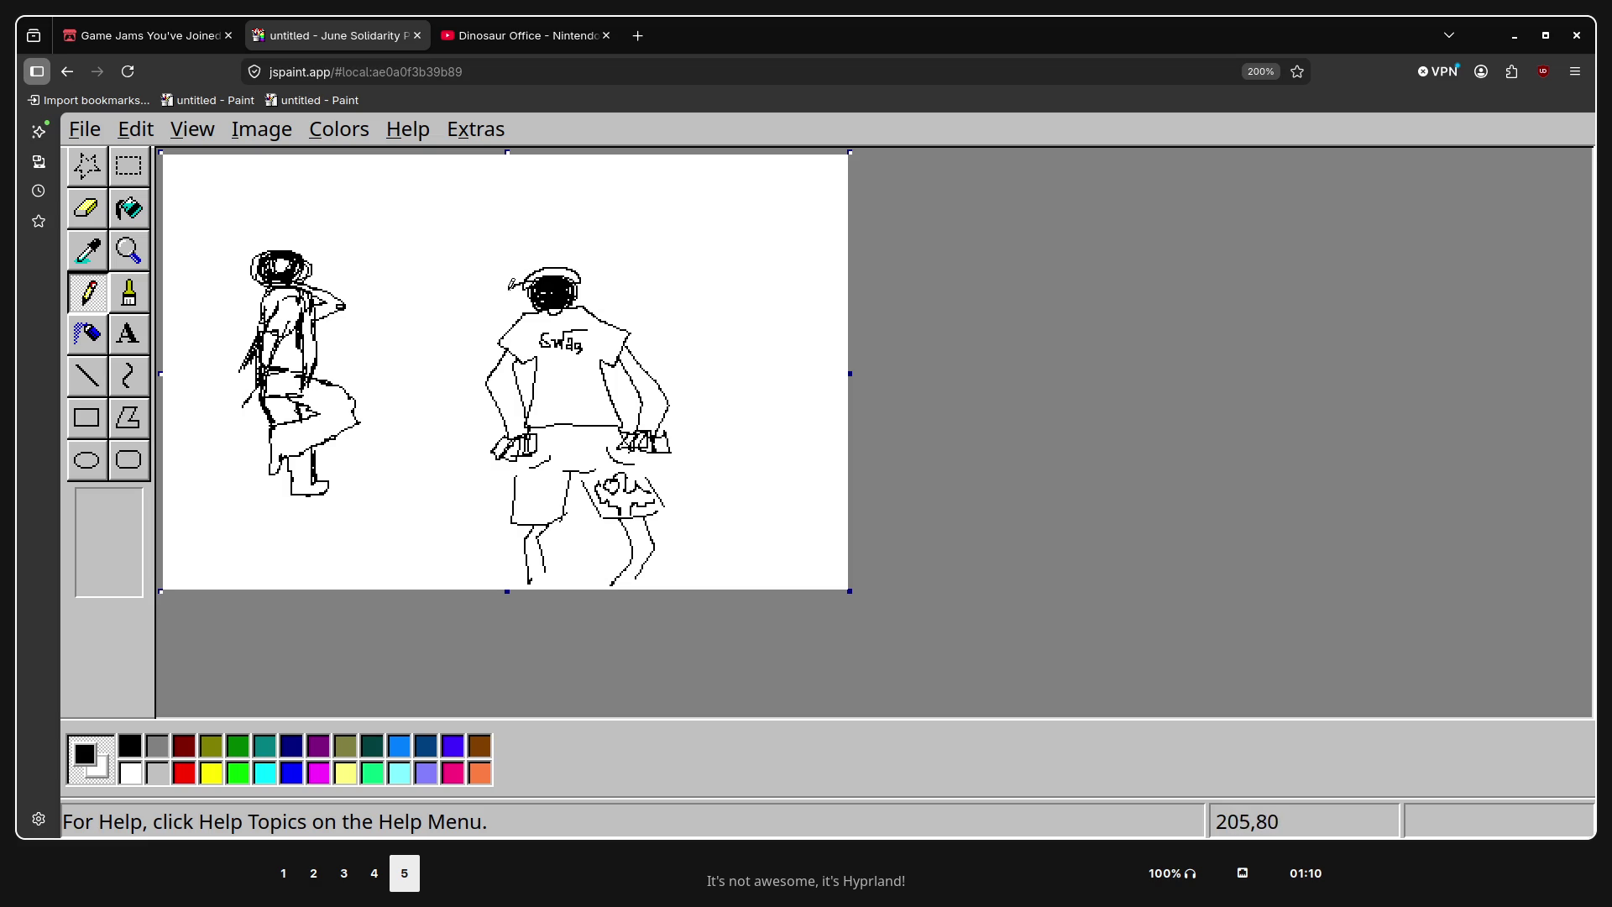
mouse_move(502, 291)
left_mouse_down()
mouse_move(534, 283)
mouse_move(520, 286)
left_mouse_up()
mouse_move(588, 277)
left_mouse_down()
mouse_move(538, 265)
mouse_move(562, 278)
mouse_move(518, 283)
left_mouse_up()
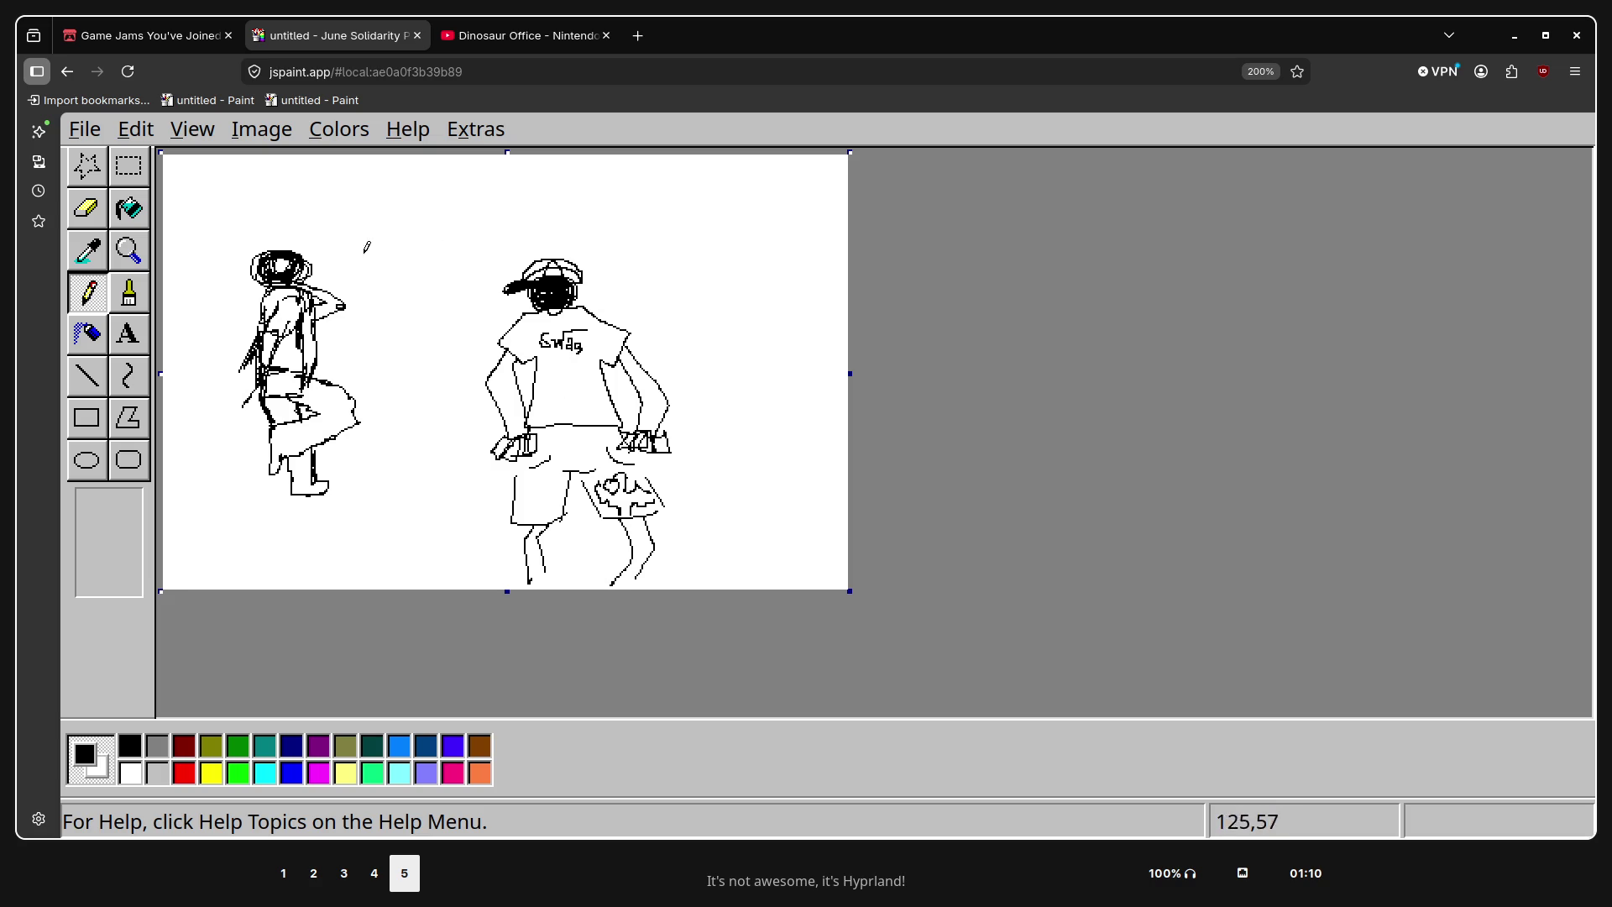
Widen the canvas rightward and try outline strokes for a third figure, undoing them
left_click_drag(850, 373, 1322, 374)
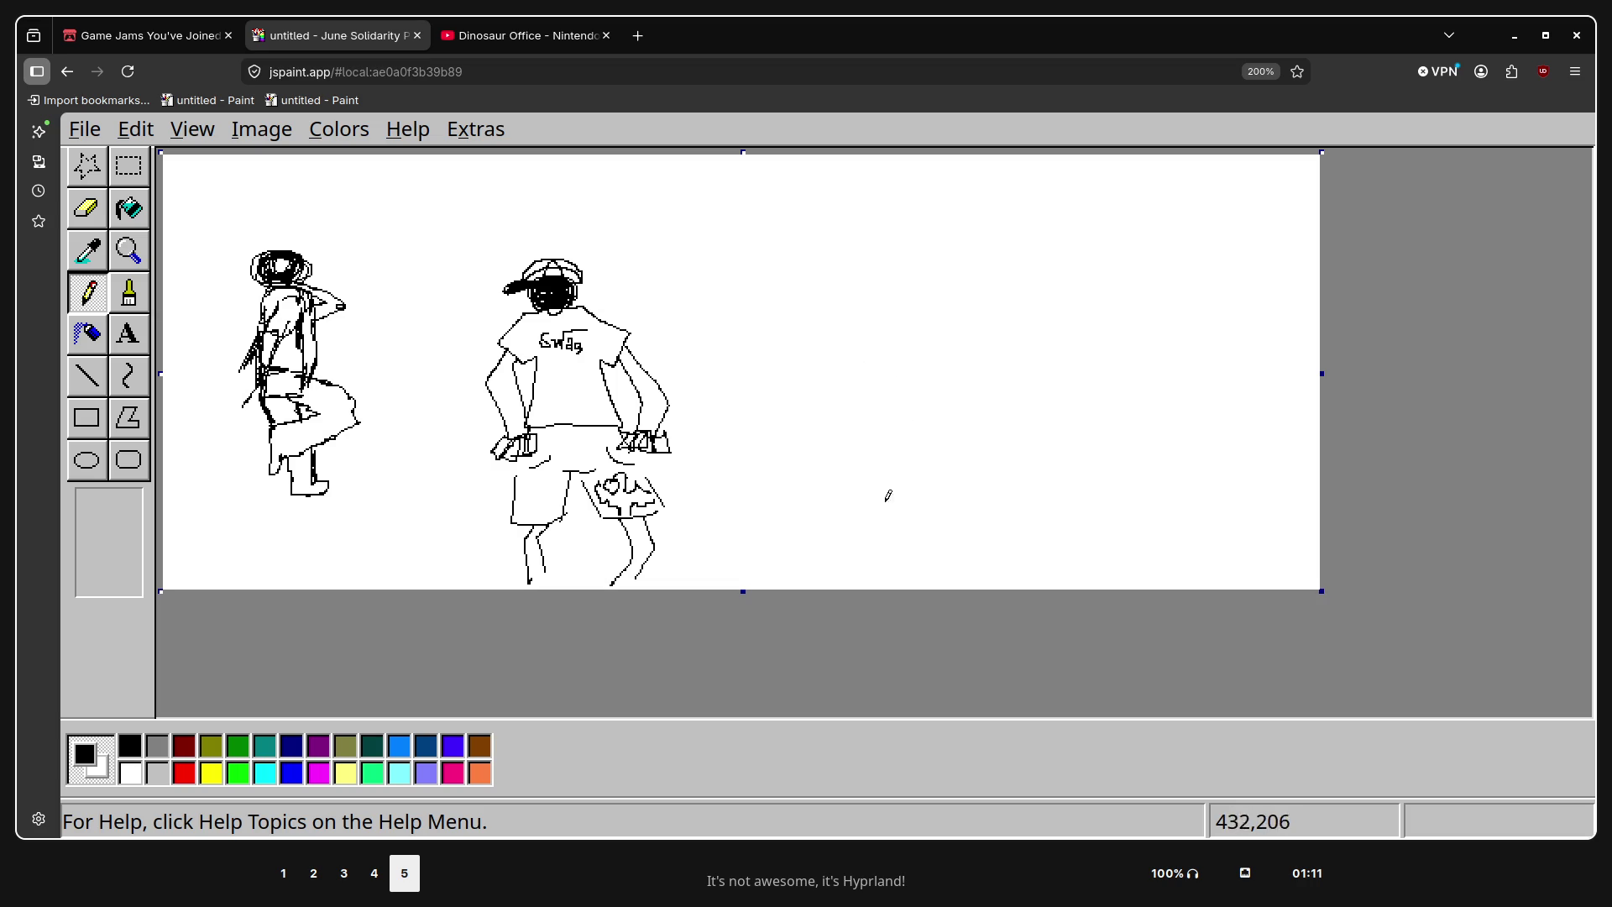
left_click_drag(866, 537, 813, 446)
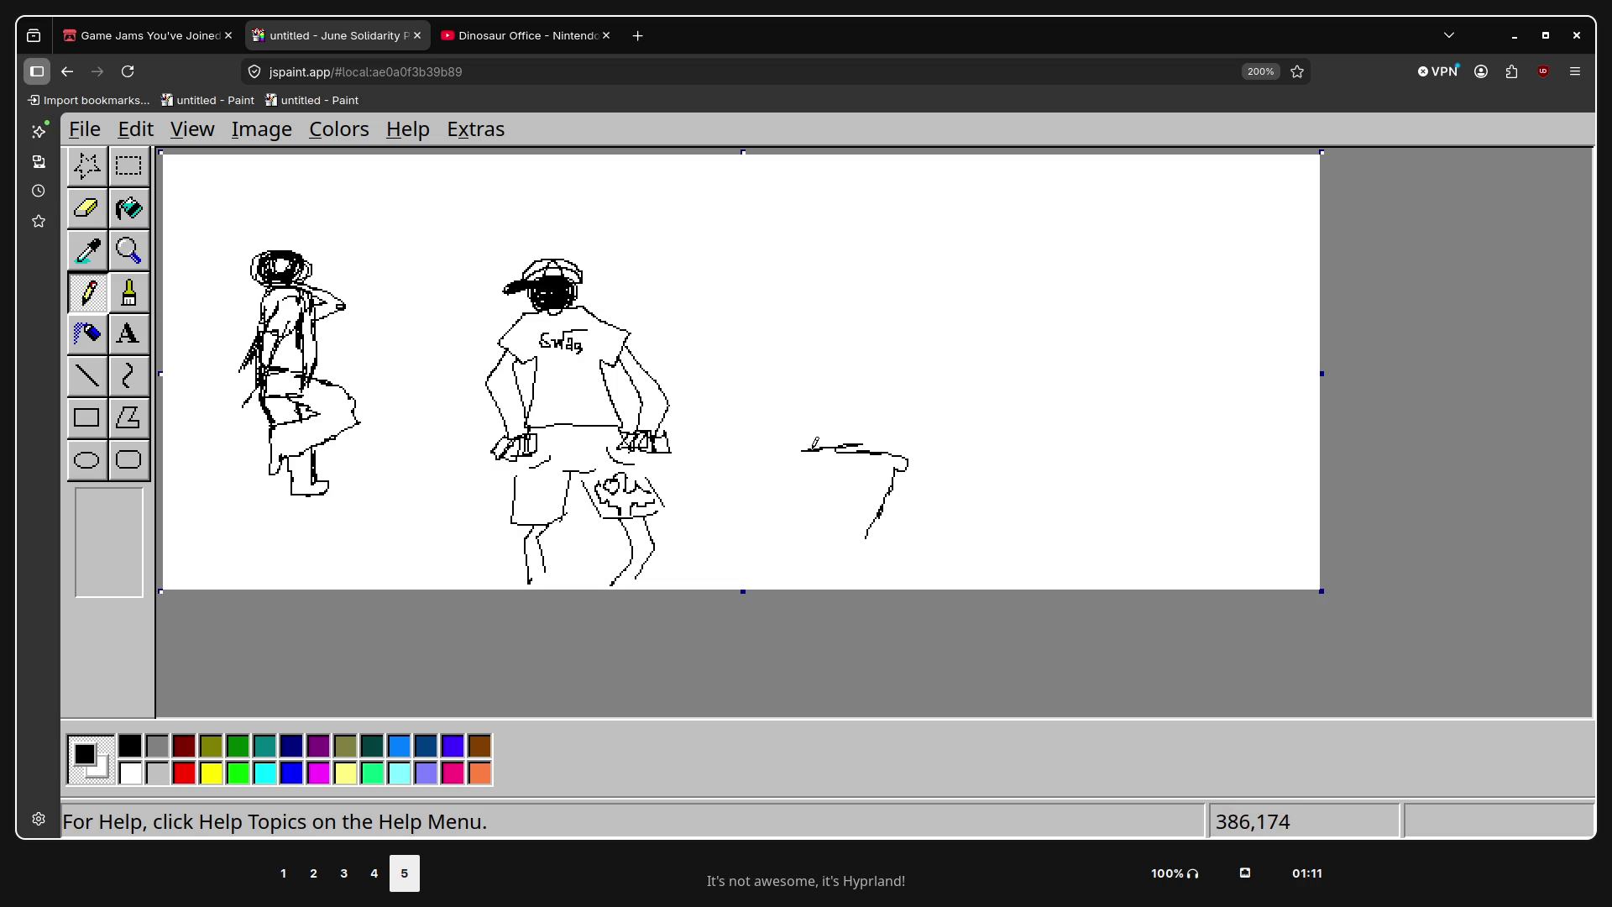
key("ctrl+z")
mouse_move(900, 443)
left_mouse_down()
mouse_move(825, 370)
mouse_move(853, 370)
left_mouse_up()
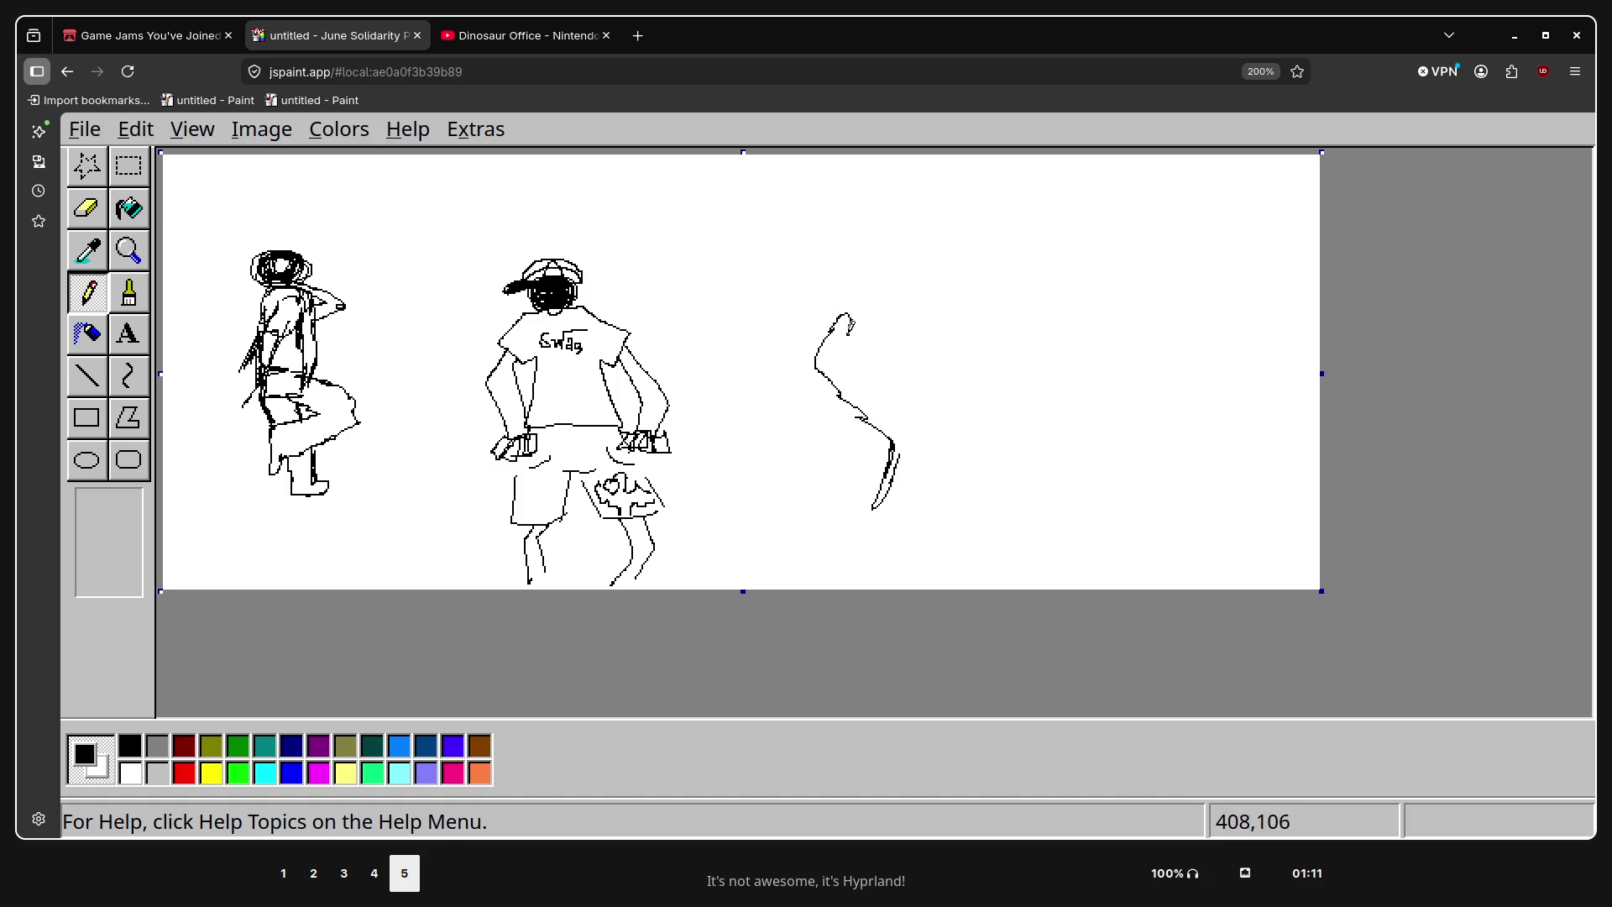
key("ctrl+z")
Sketch a leg, a limb and a diagonal stroke on the right, then undo them all
mouse_move(877, 434)
left_mouse_down()
mouse_move(870, 495)
mouse_move(808, 376)
mouse_move(830, 354)
mouse_move(893, 368)
mouse_move(913, 489)
left_mouse_up()
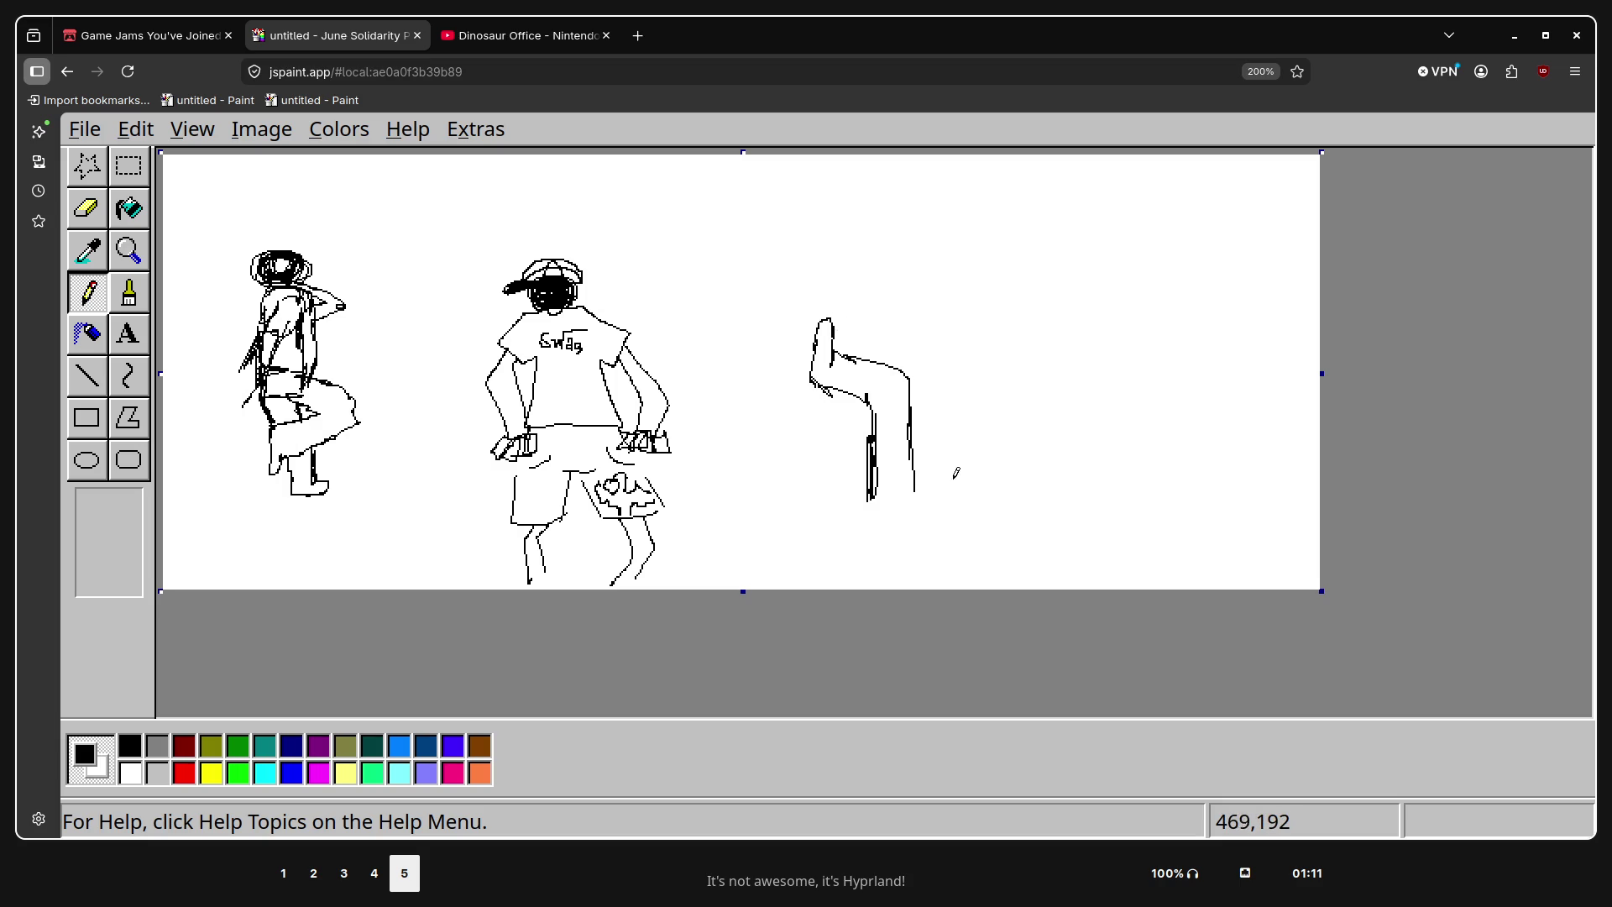
key("ctrl+z")
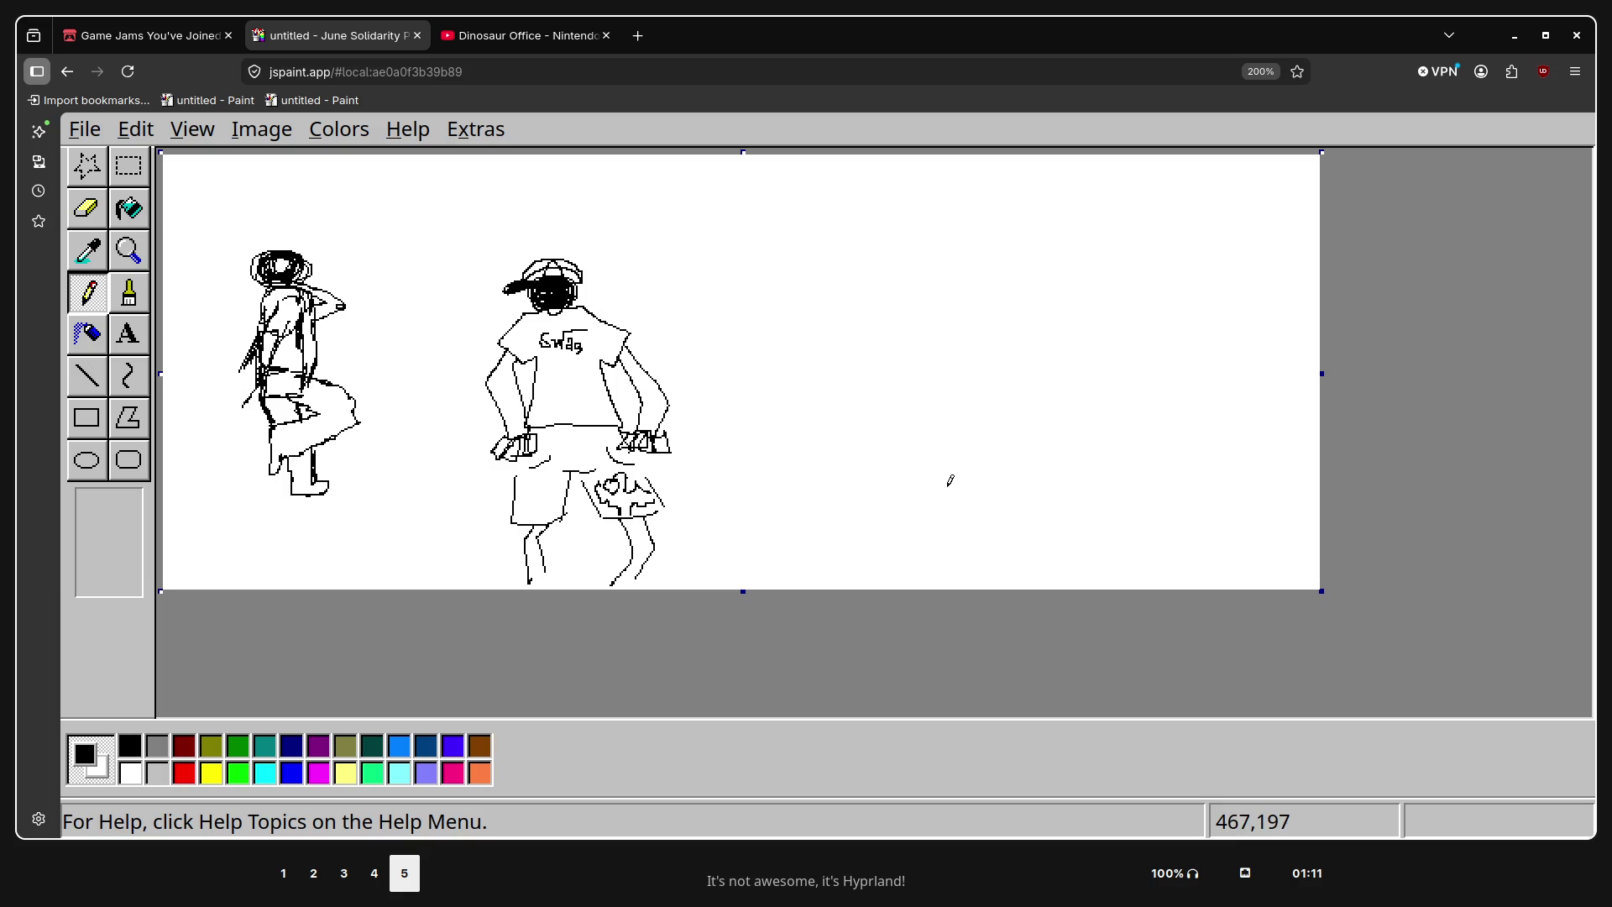
left_click_drag(942, 393, 827, 380)
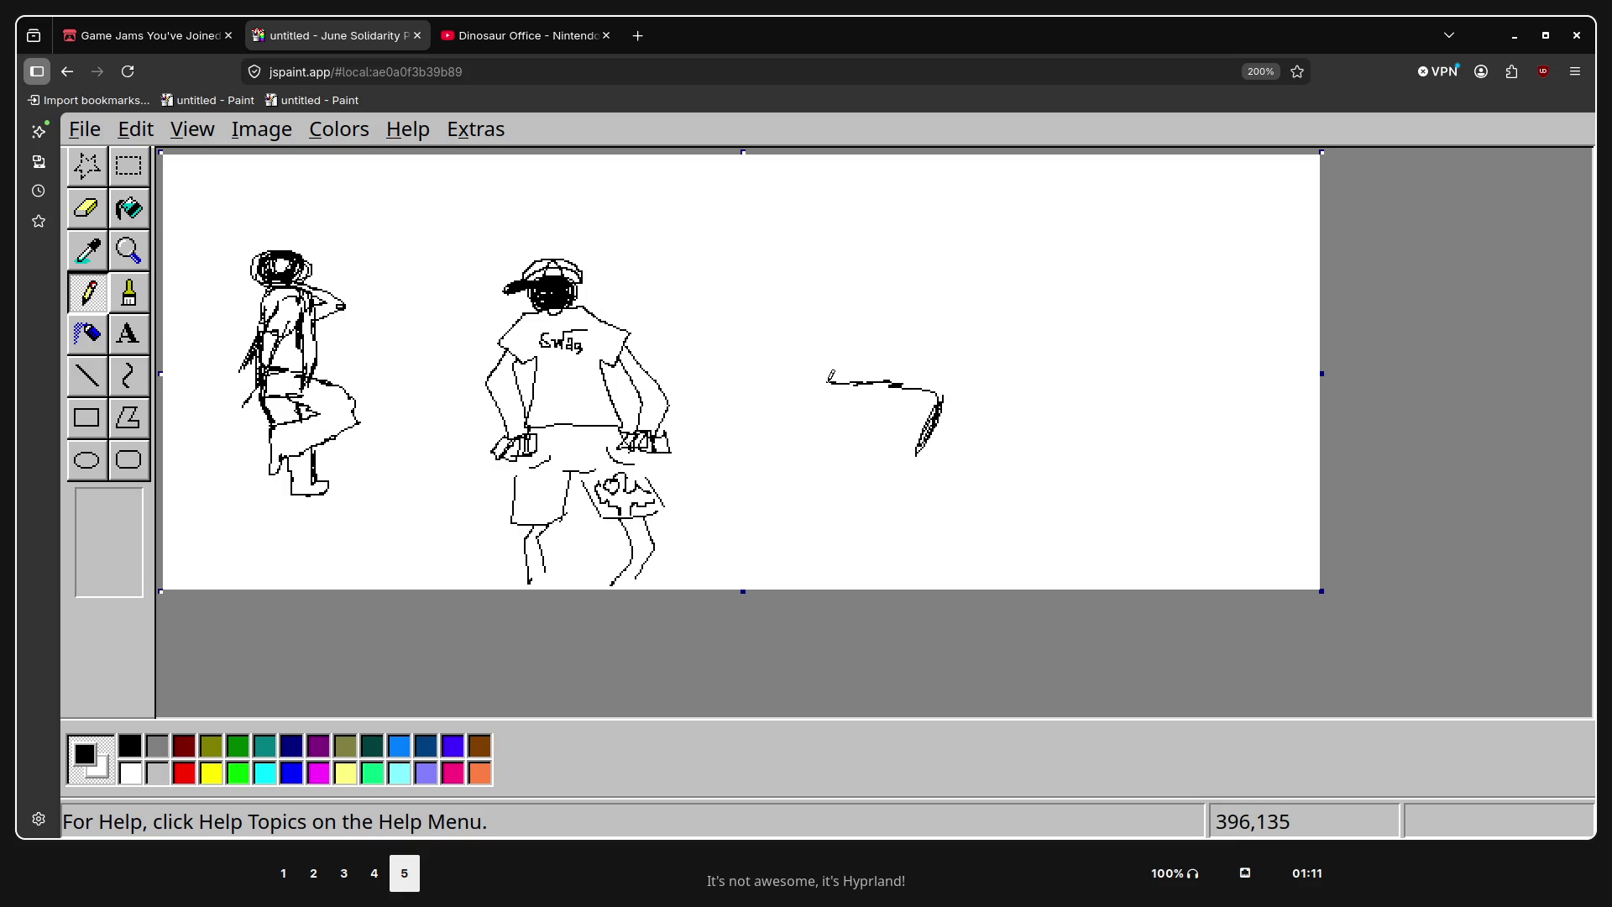
key("ctrl+z")
mouse_move(934, 393)
left_mouse_down()
mouse_move(890, 455)
mouse_move(913, 406)
mouse_move(789, 488)
mouse_move(822, 417)
mouse_move(836, 428)
mouse_move(929, 382)
mouse_move(959, 389)
mouse_move(940, 436)
mouse_move(991, 392)
mouse_move(990, 350)
mouse_move(877, 400)
mouse_move(957, 325)
mouse_move(1012, 348)
left_mouse_up()
key("ctrl+z")
key("ctrl+z")
key("ctrl+z")
key("ctrl+z")
key("ctrl+z")
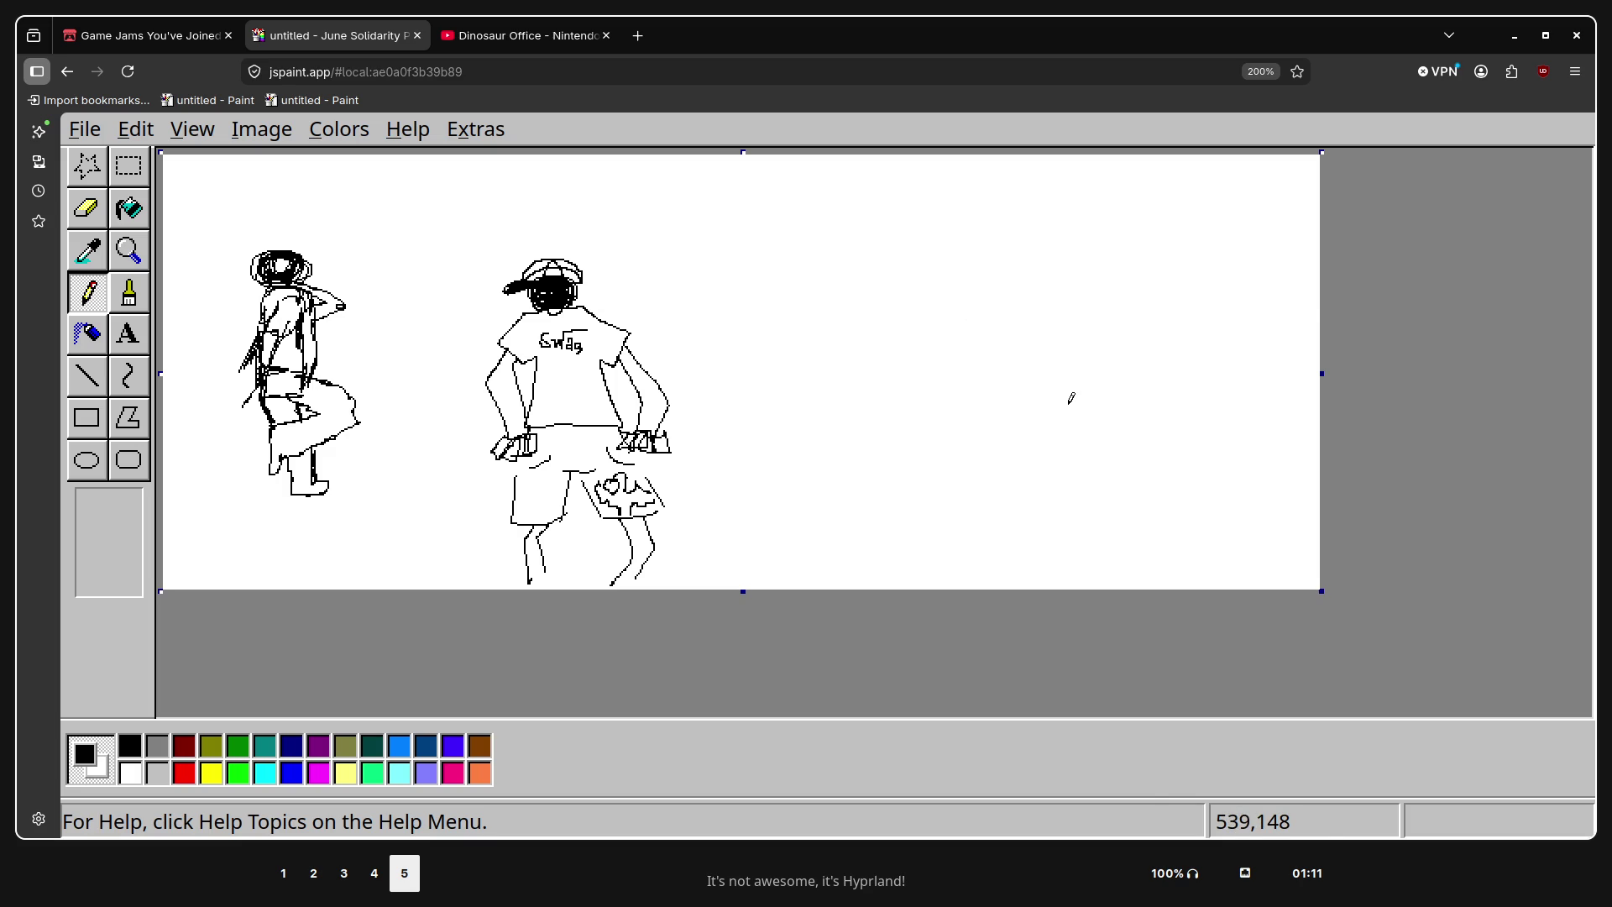
In a new tab, search Google Images for 'underground fashion skinny jeans pose'
key("ctrl+t")
type("underground")
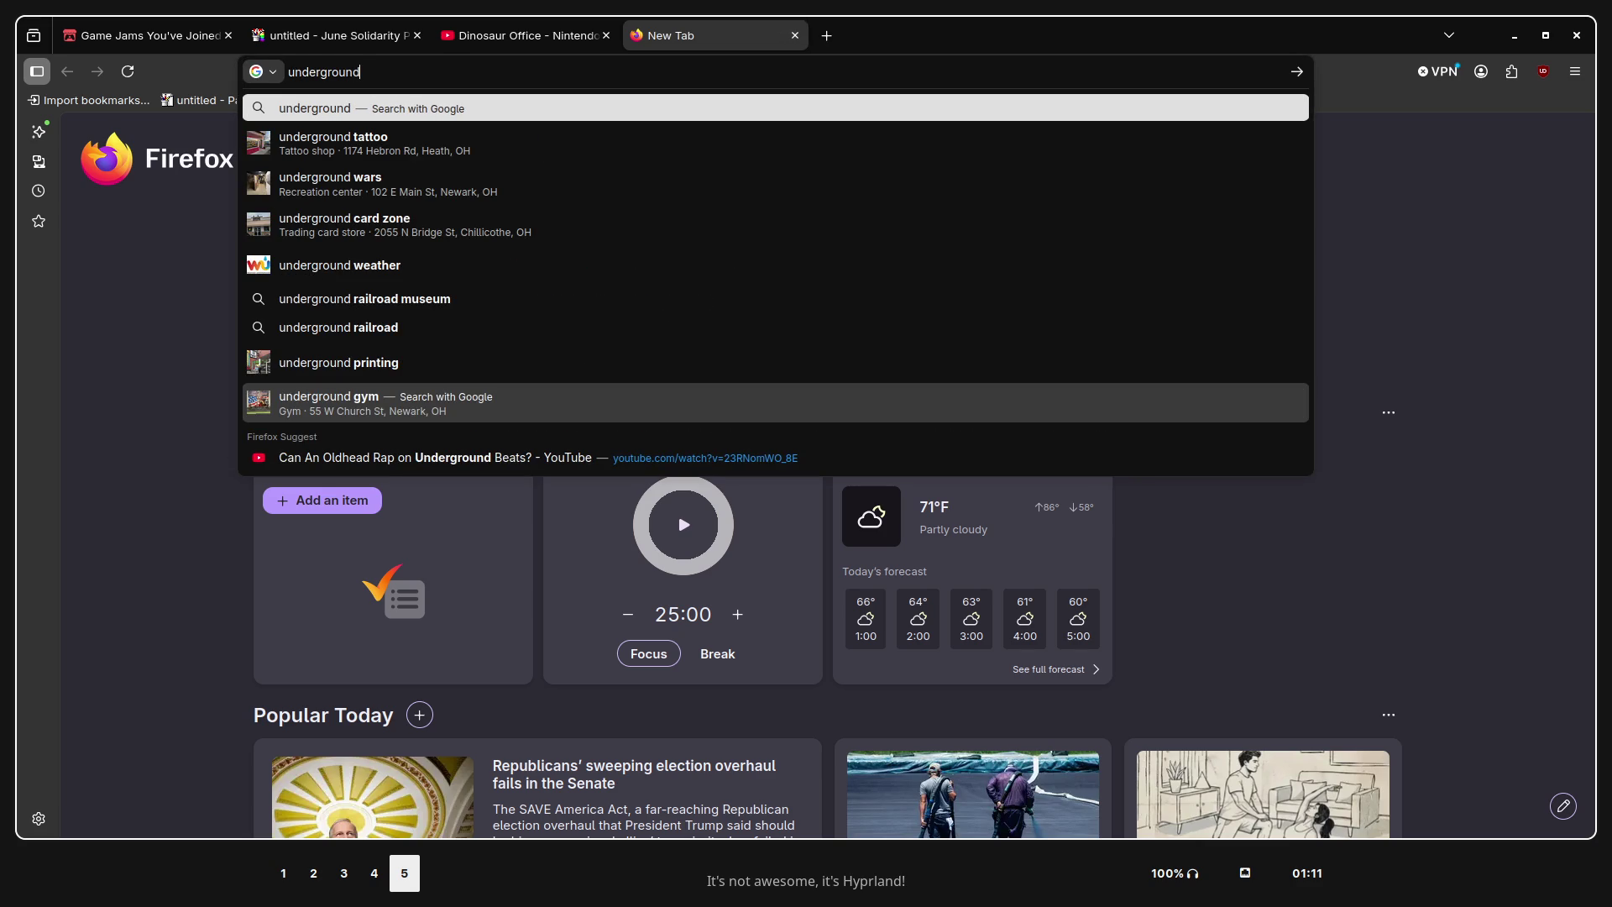
type(" fashion")
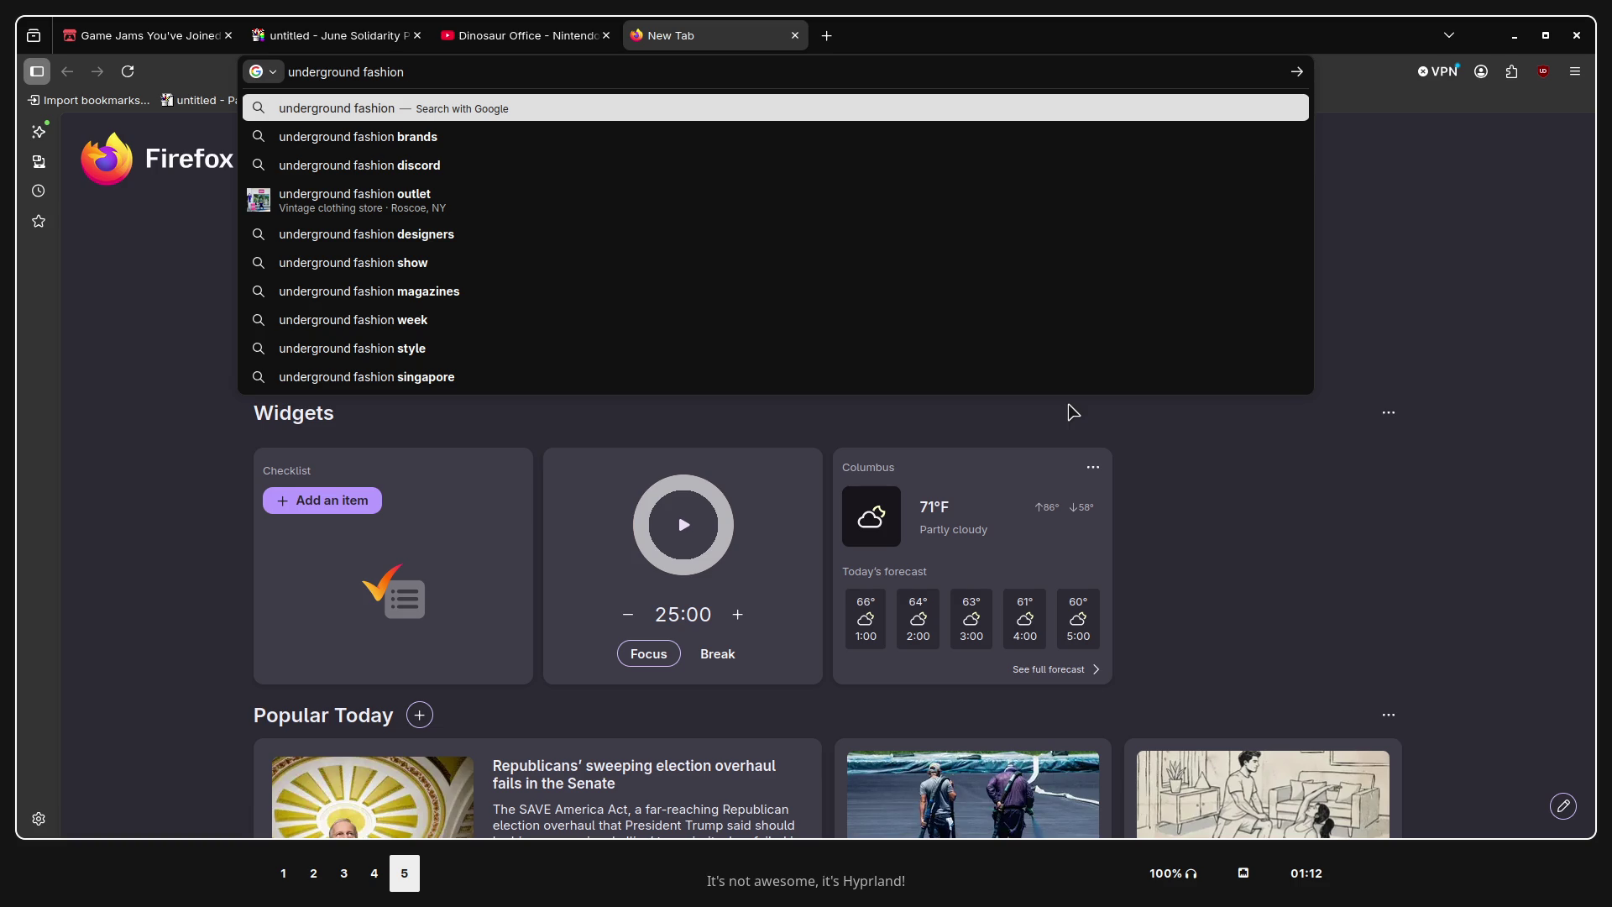
type("skinny jeans pose")
key("Return")
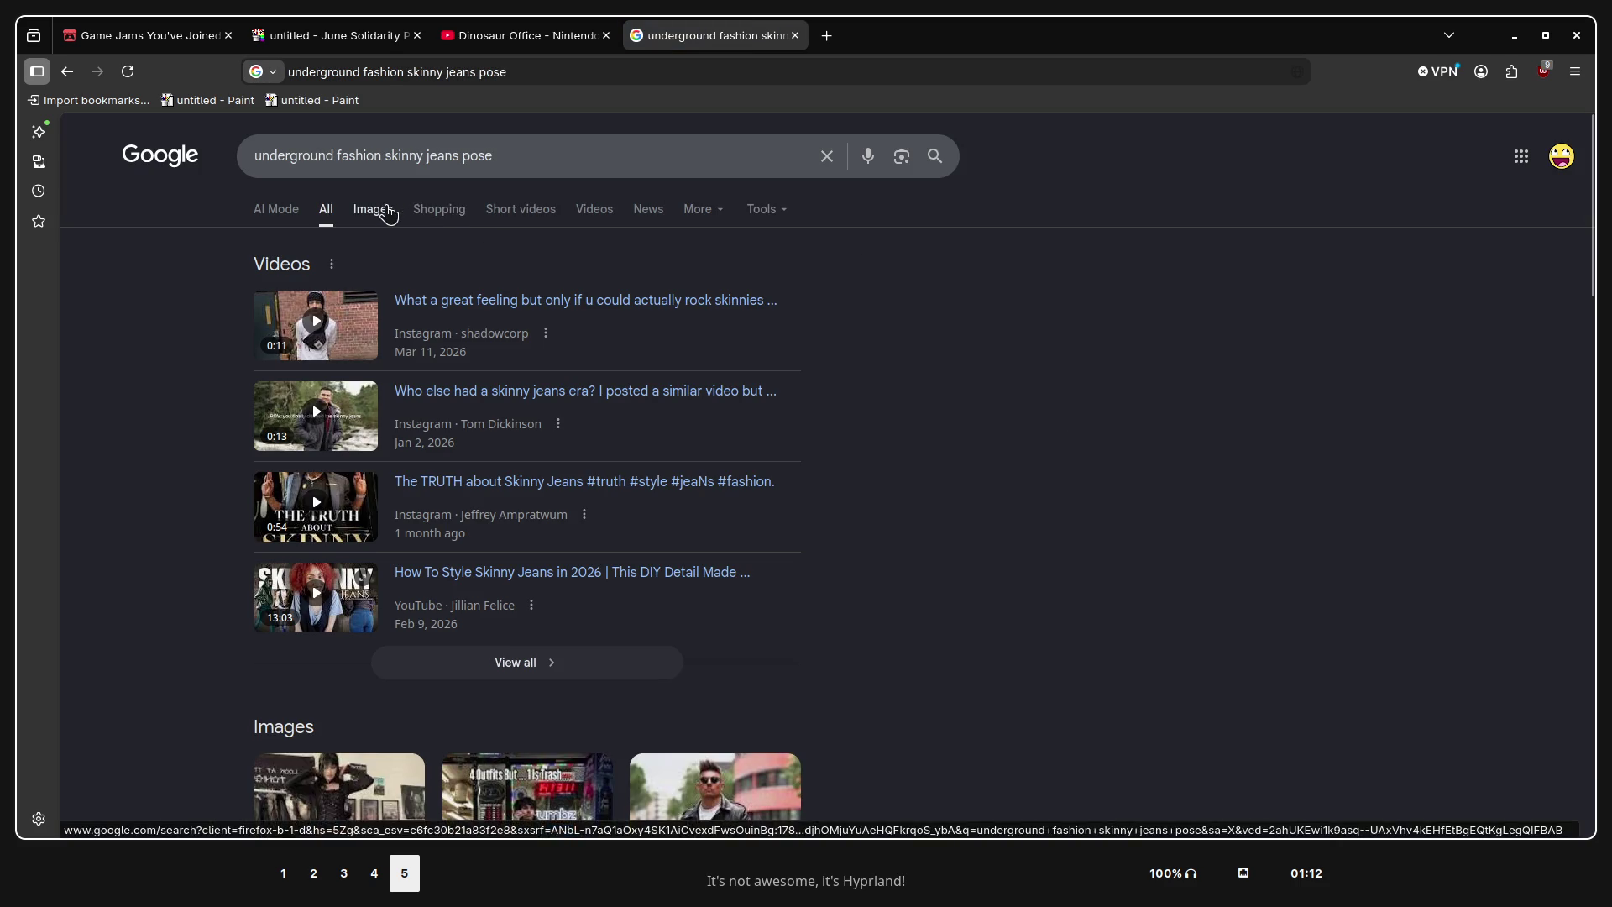
left_click(388, 214)
scroll(571, 328, "down", 2)
scroll(571, 327, "down", 2)
scroll(571, 327, "up", 5)
Drop 'fashion' from the query, browse the results, then close the image results tab
left_click_drag(382, 157, 336, 160)
key("BackSpace")
key("Return")
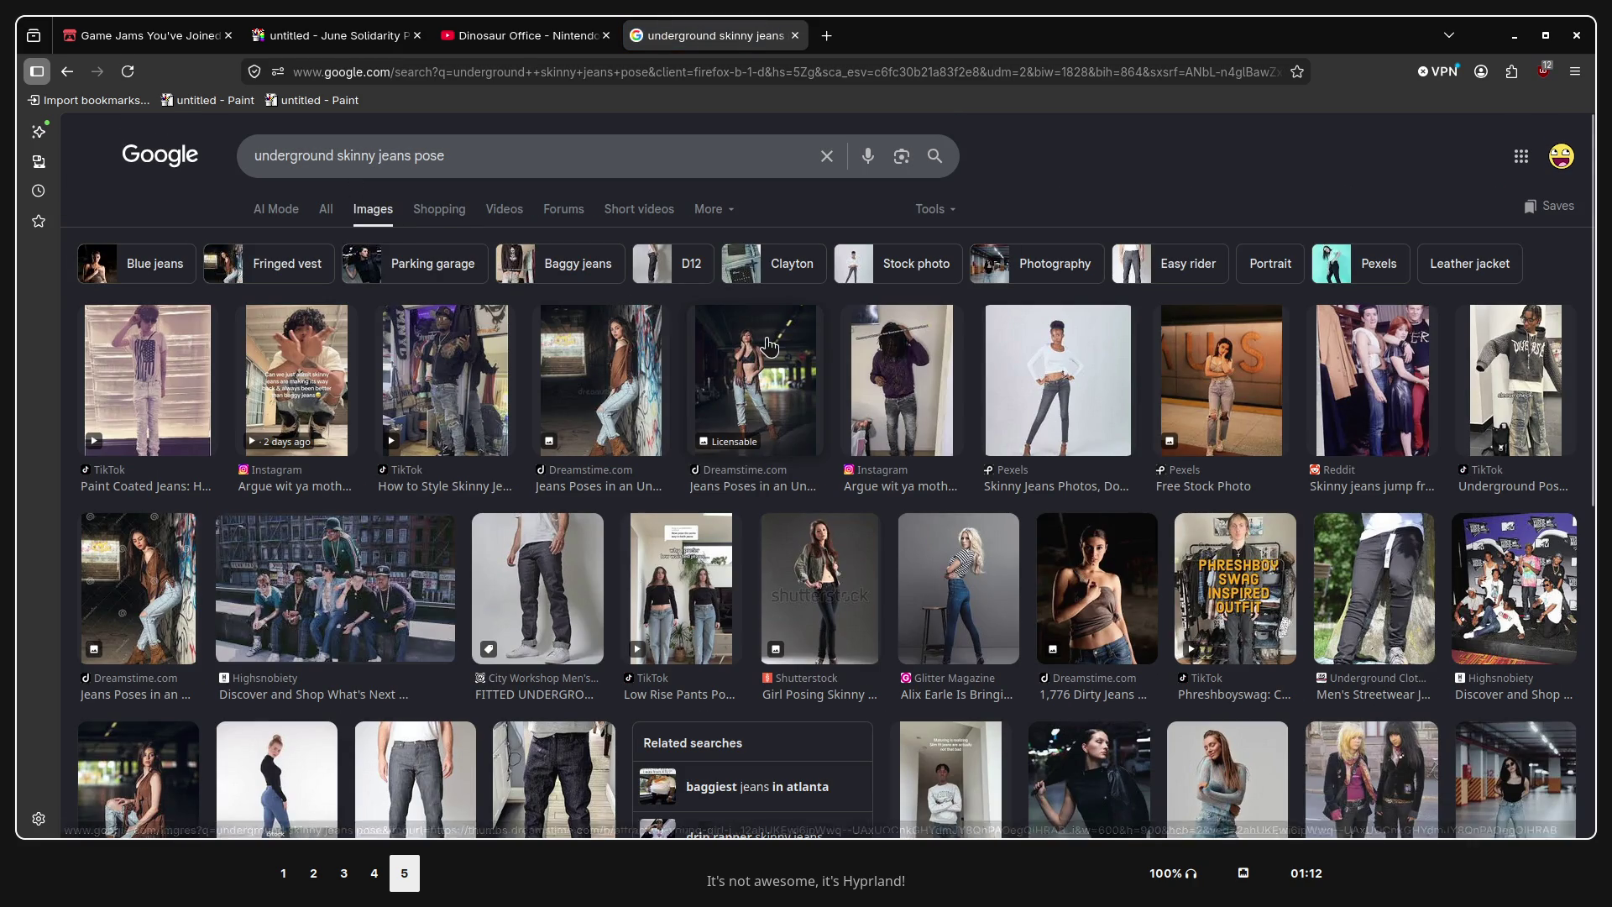
scroll(798, 357, "down", 2)
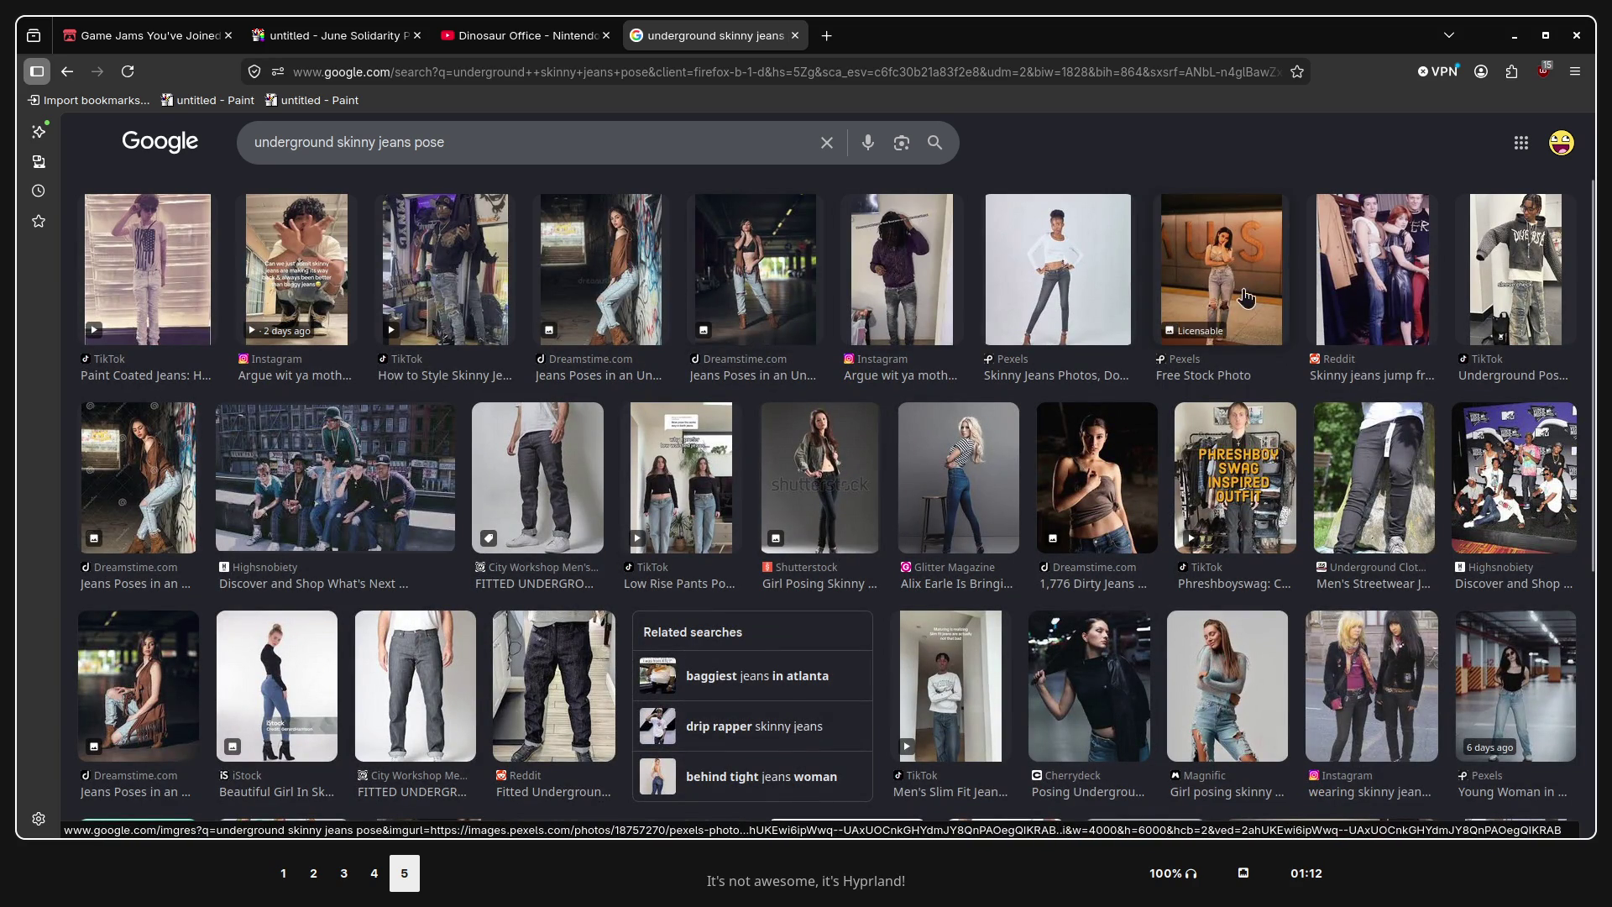
scroll(801, 360, "down", 5)
scroll(1212, 357, "down", 3)
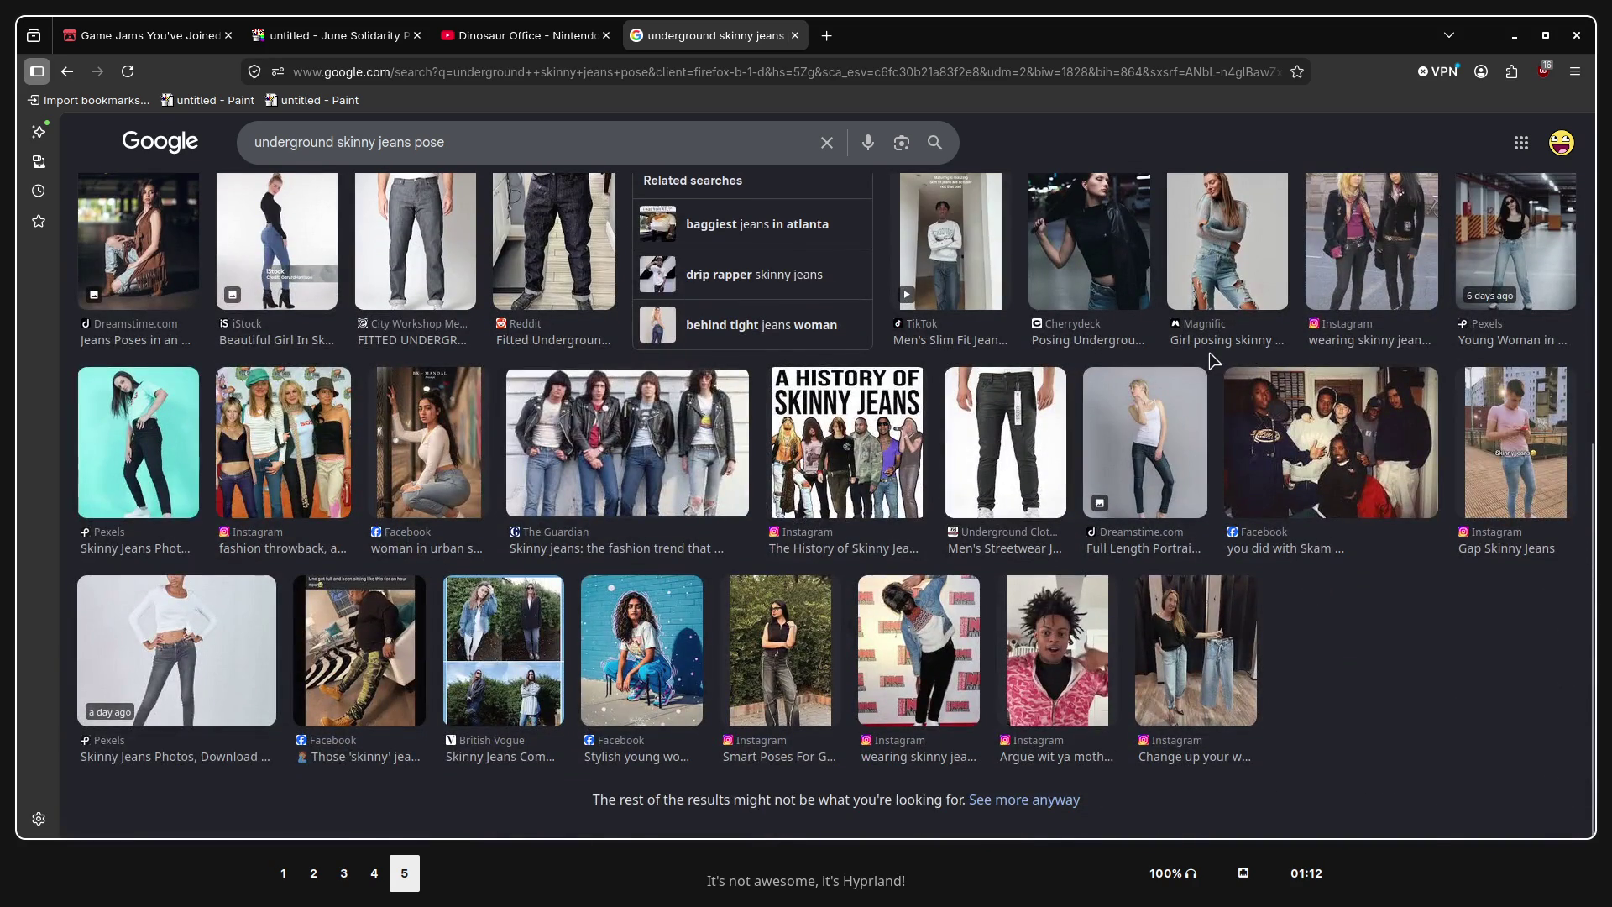
scroll(1515, 357, "up", 10)
left_click_drag(340, 155, 239, 159)
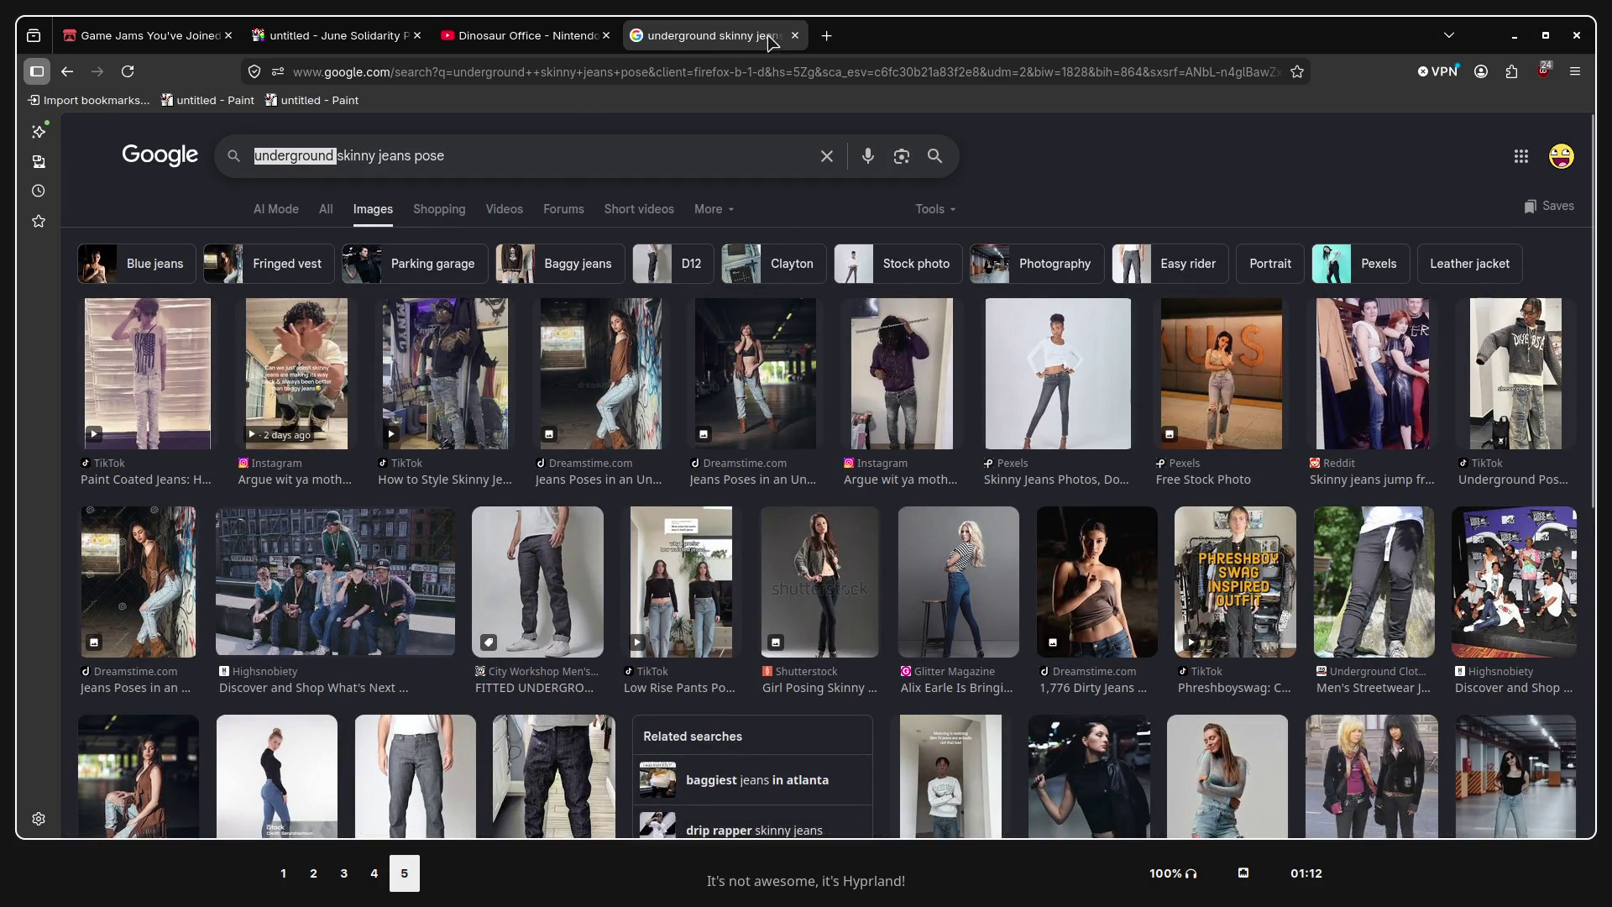
left_click(794, 35)
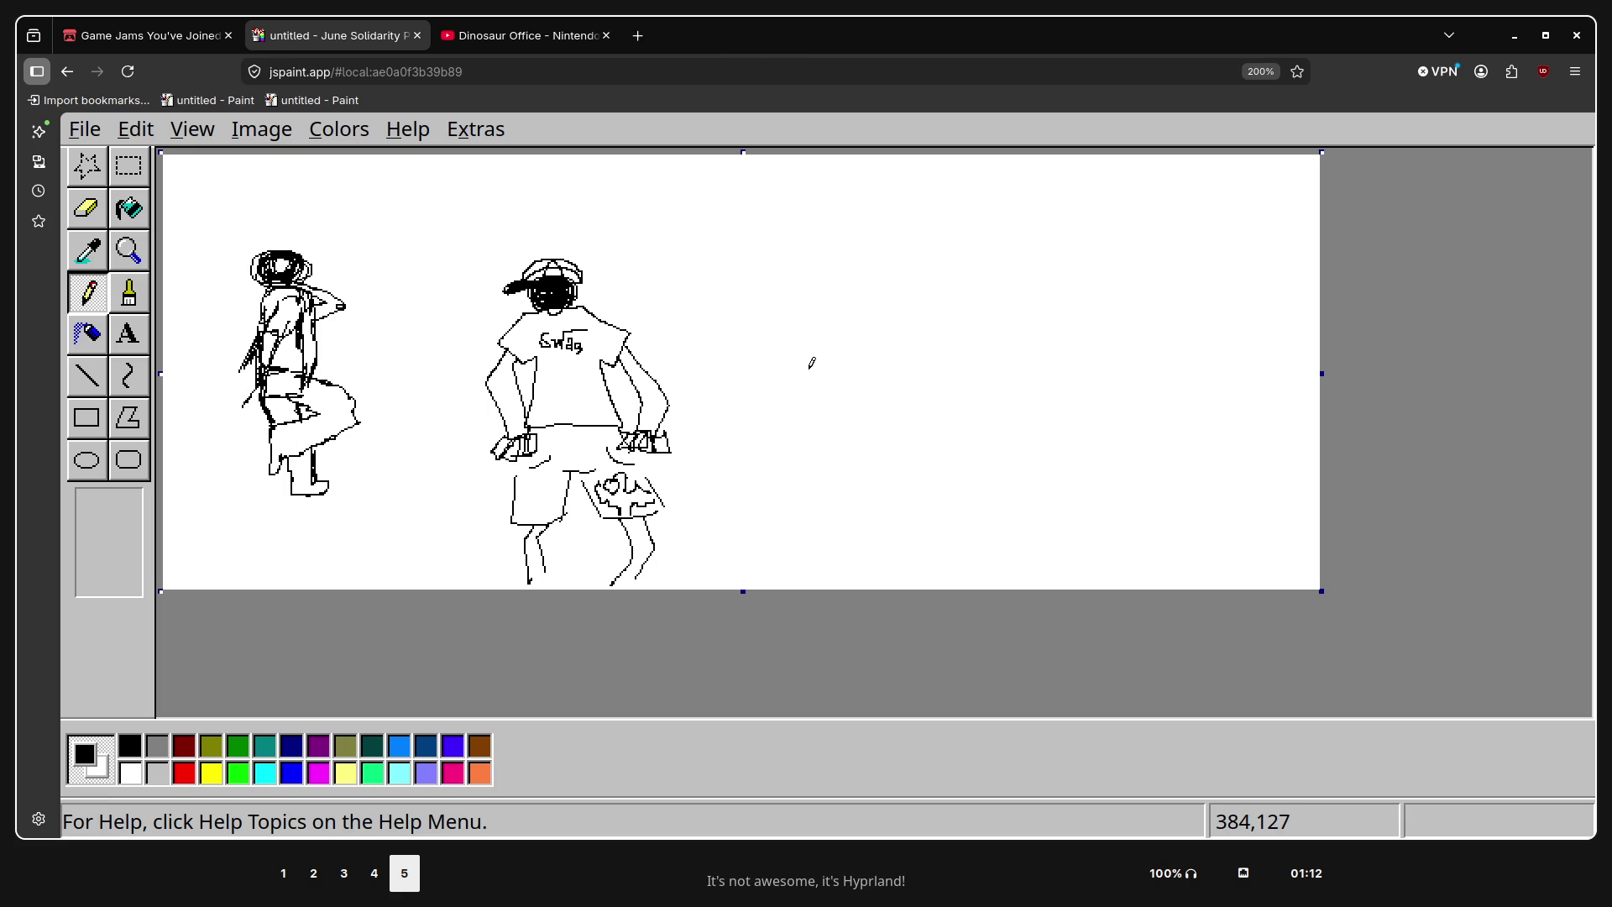
key("super+2")
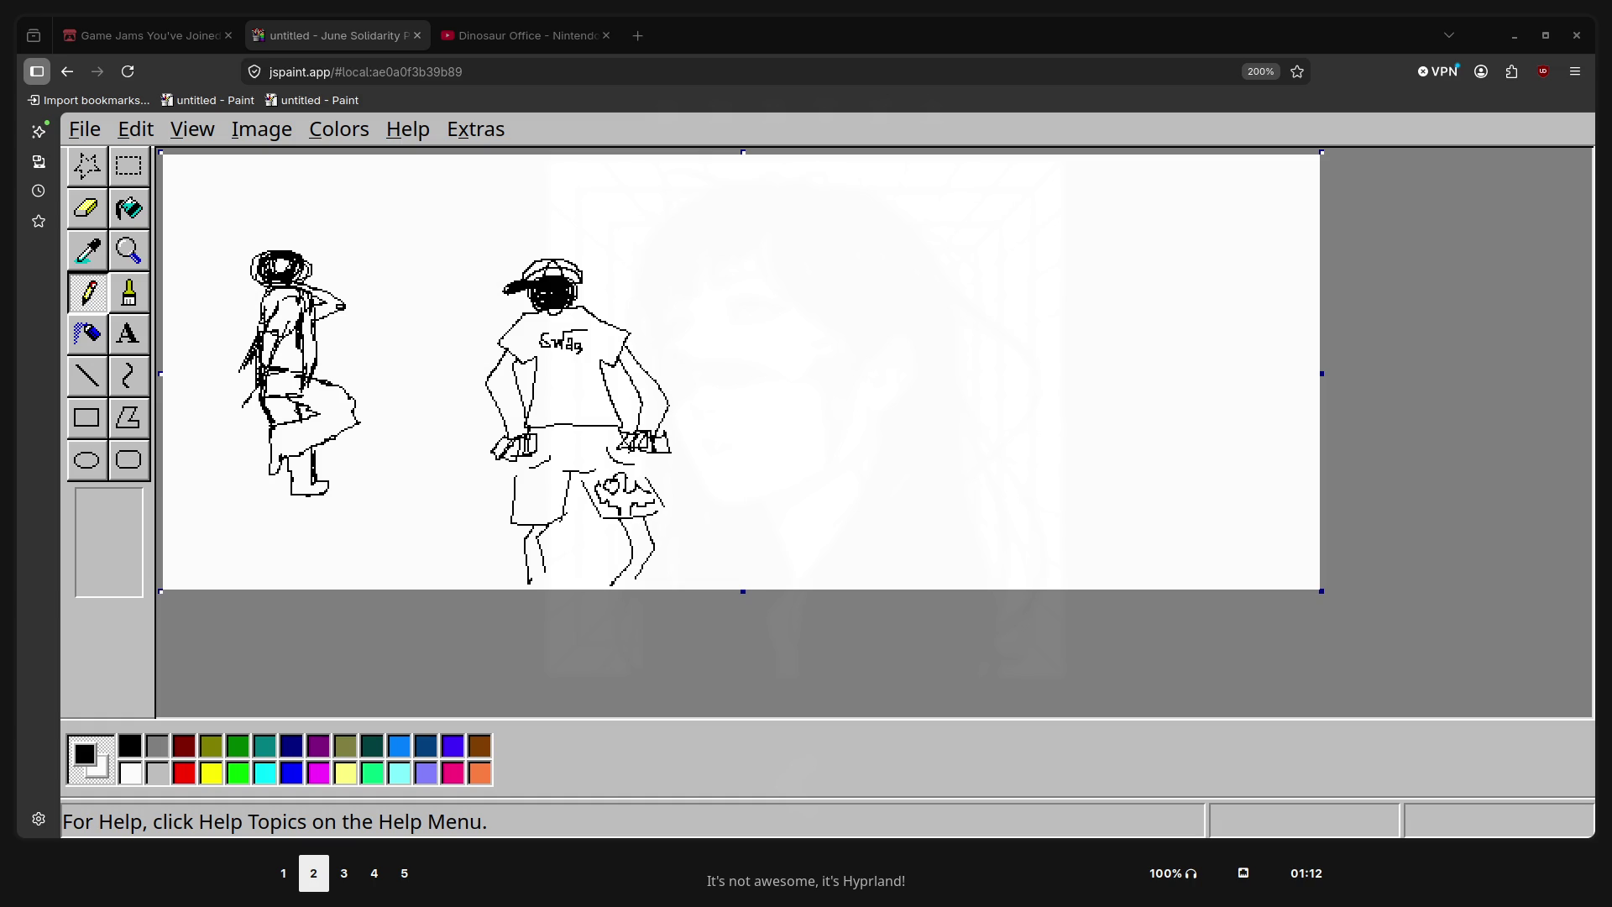
key("super+shift+5")
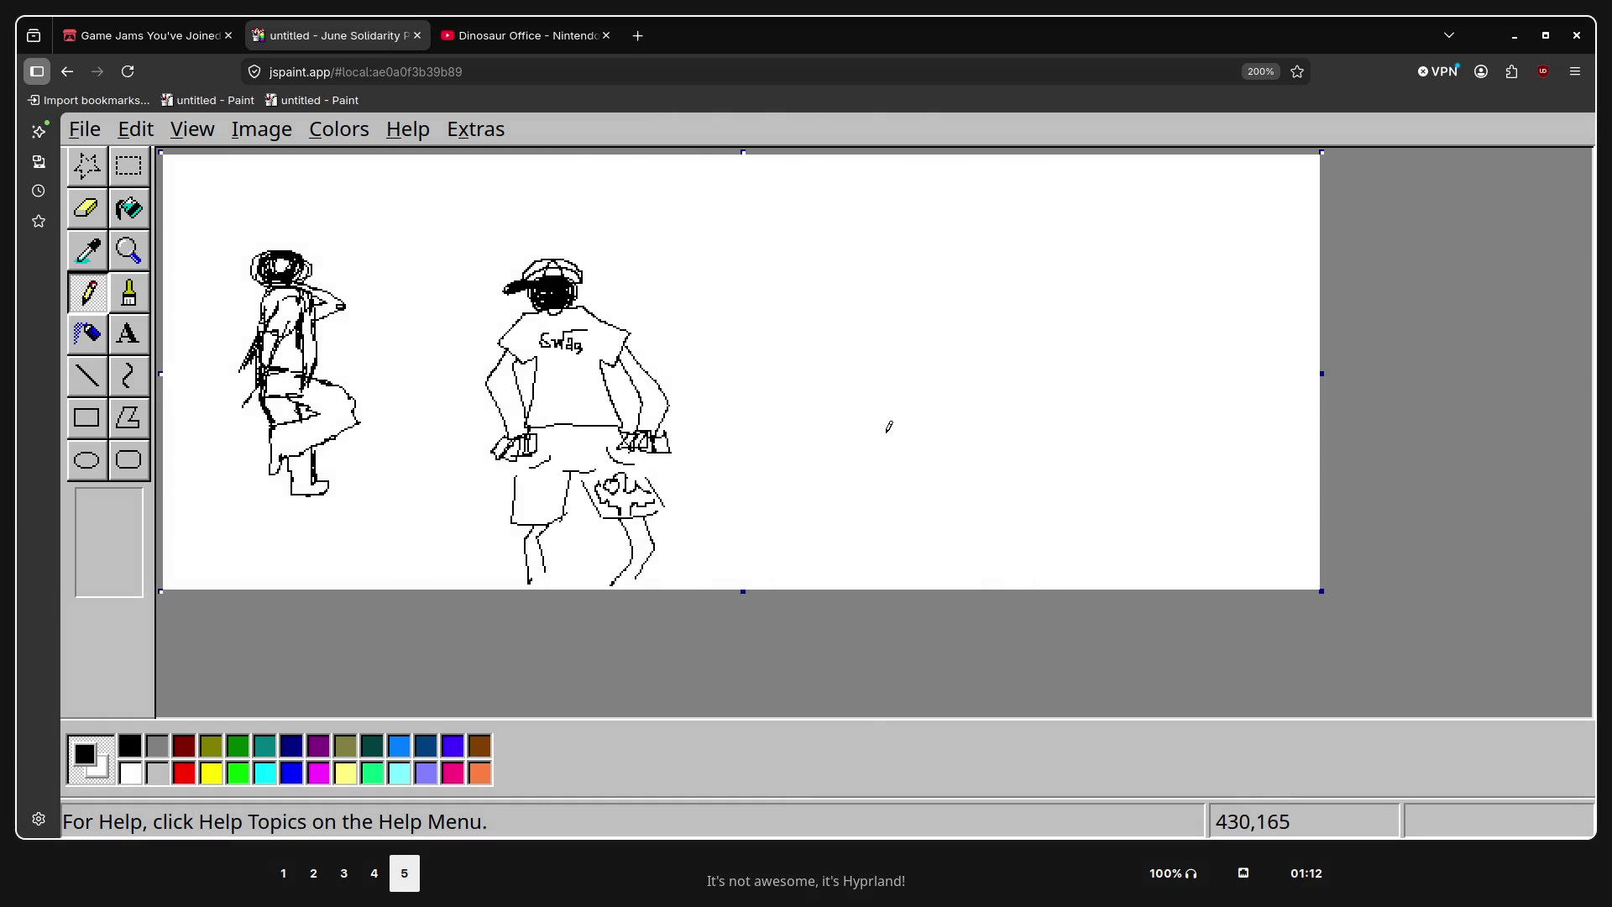
key("super+2")
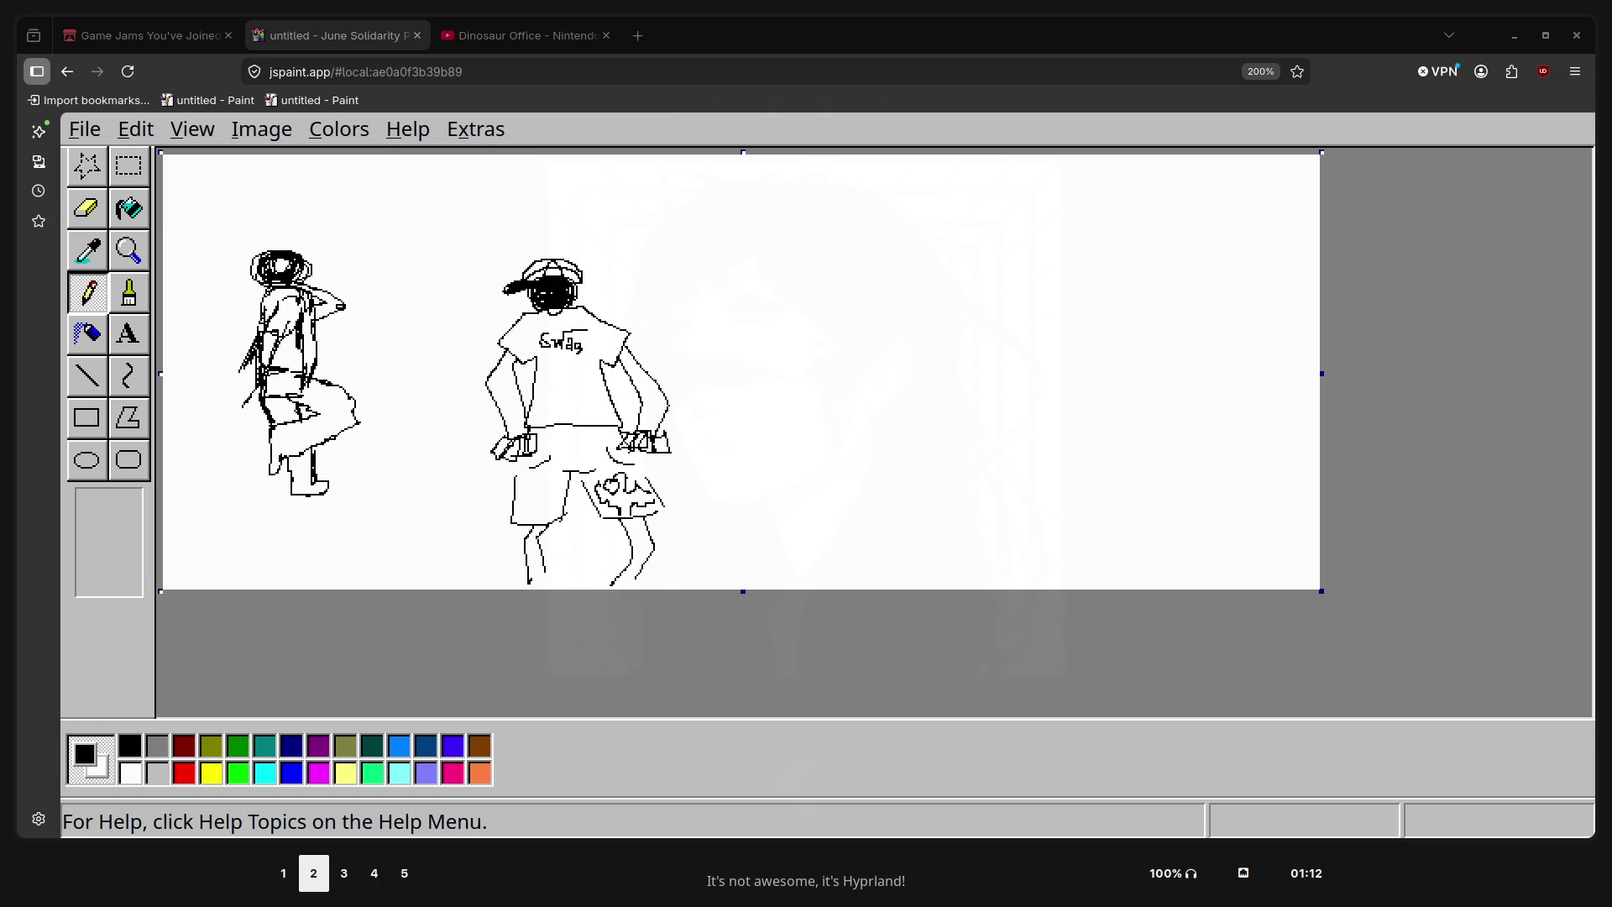
key("super+5")
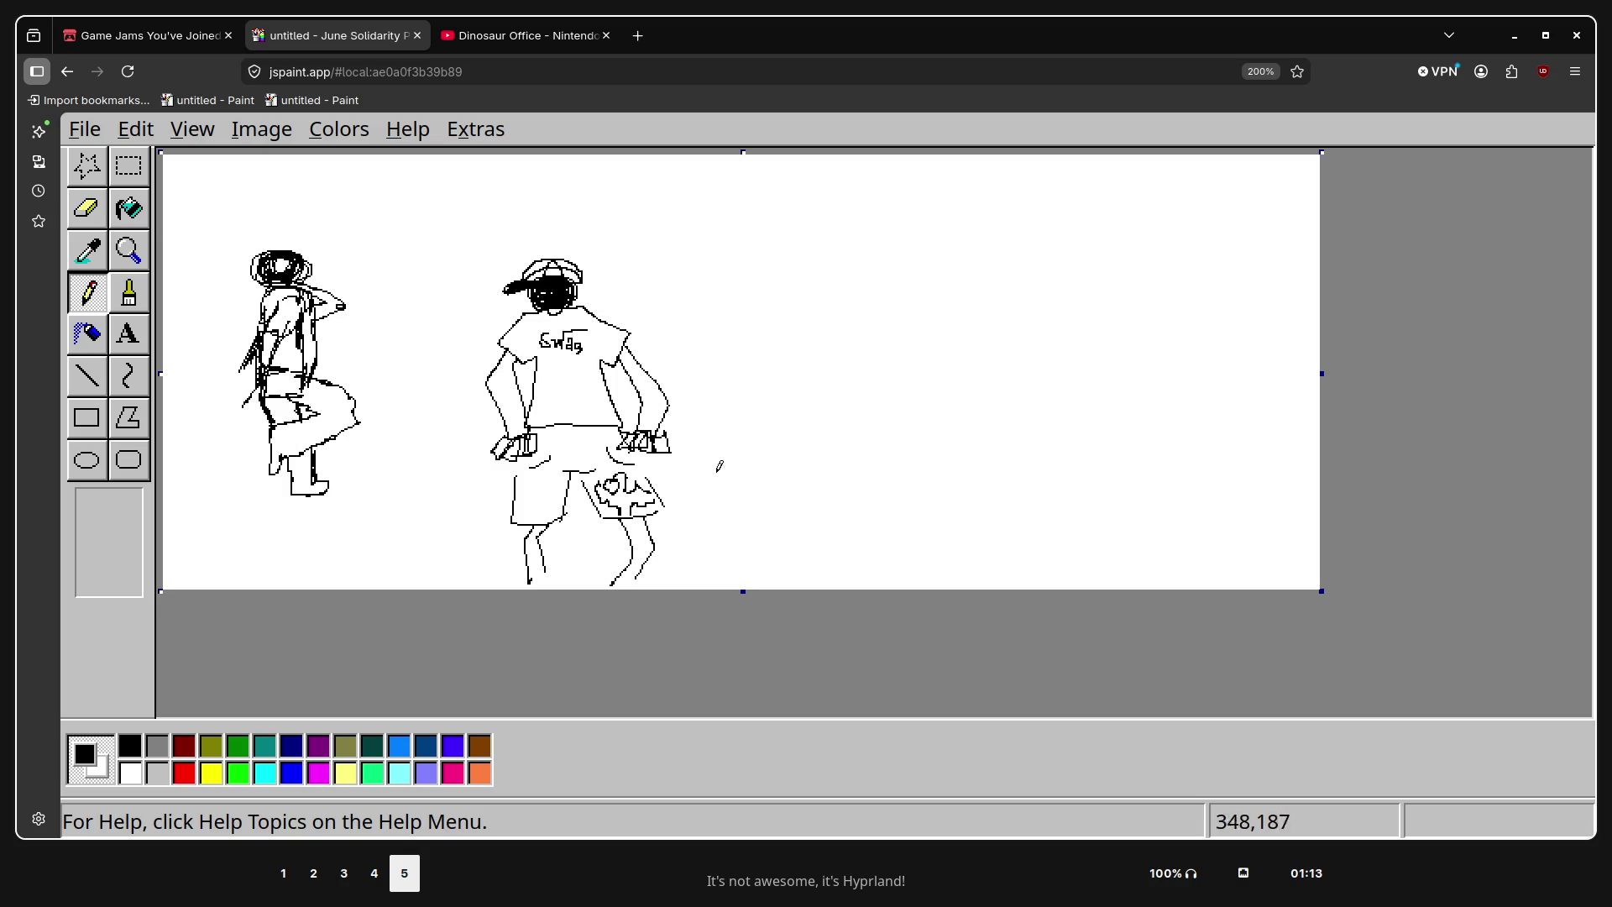
Brush periwinkle on the Swag figure's shorts, an olive pocket mark, and red shirt patches
left_click(427, 772)
left_click(130, 295)
mouse_move(531, 514)
left_mouse_down()
mouse_move(565, 431)
mouse_move(597, 479)
left_mouse_up()
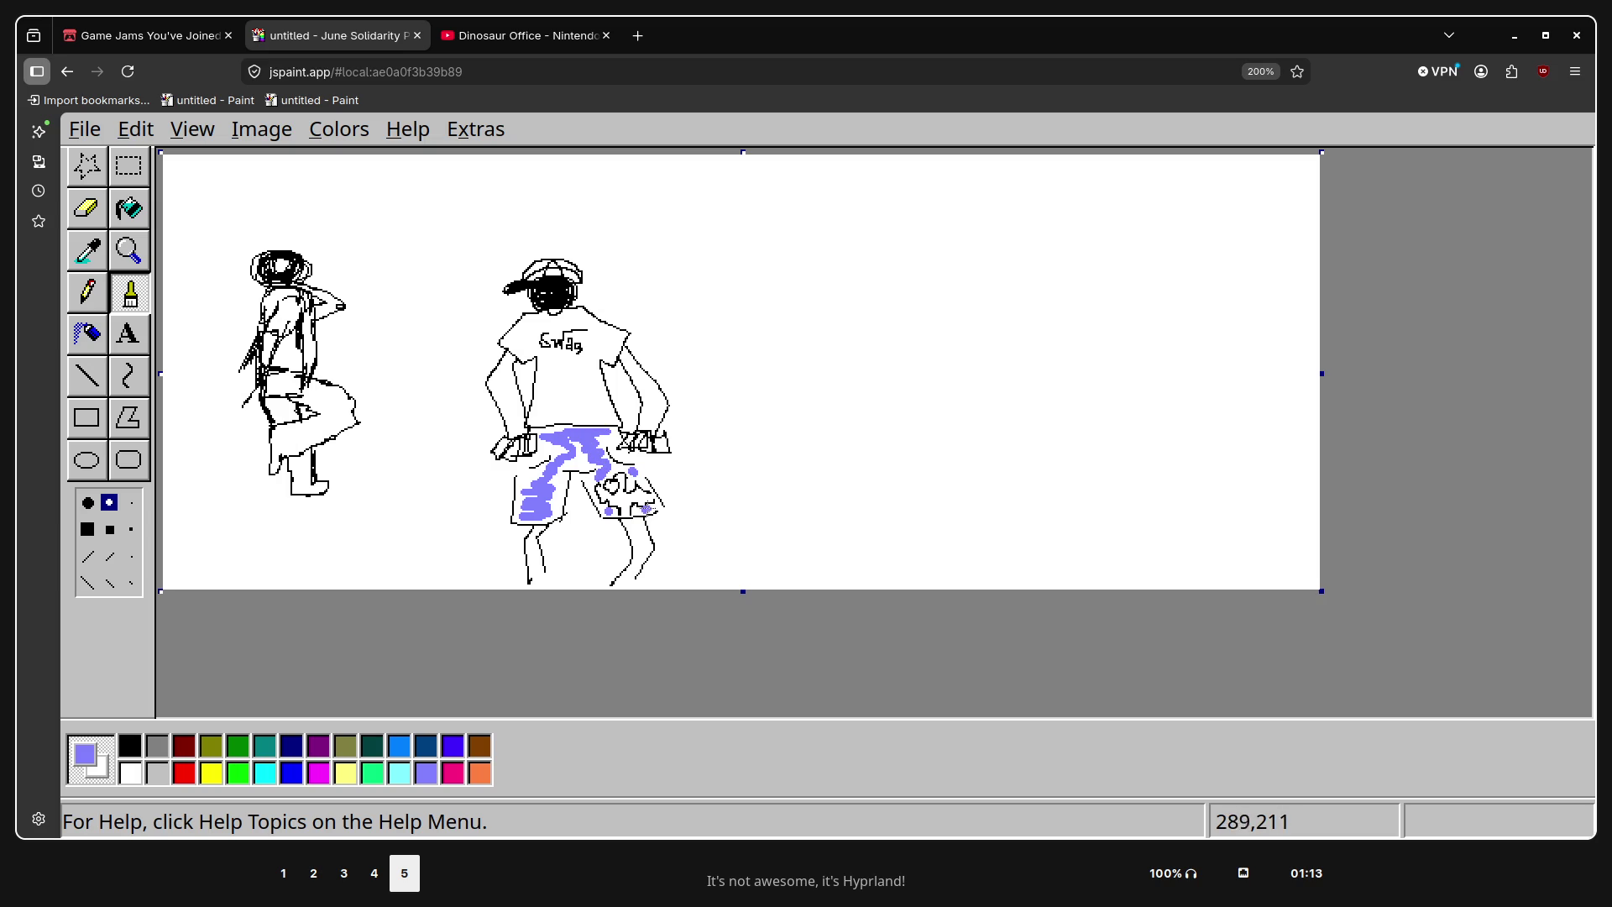
left_click(213, 747)
left_click_drag(621, 478, 615, 496)
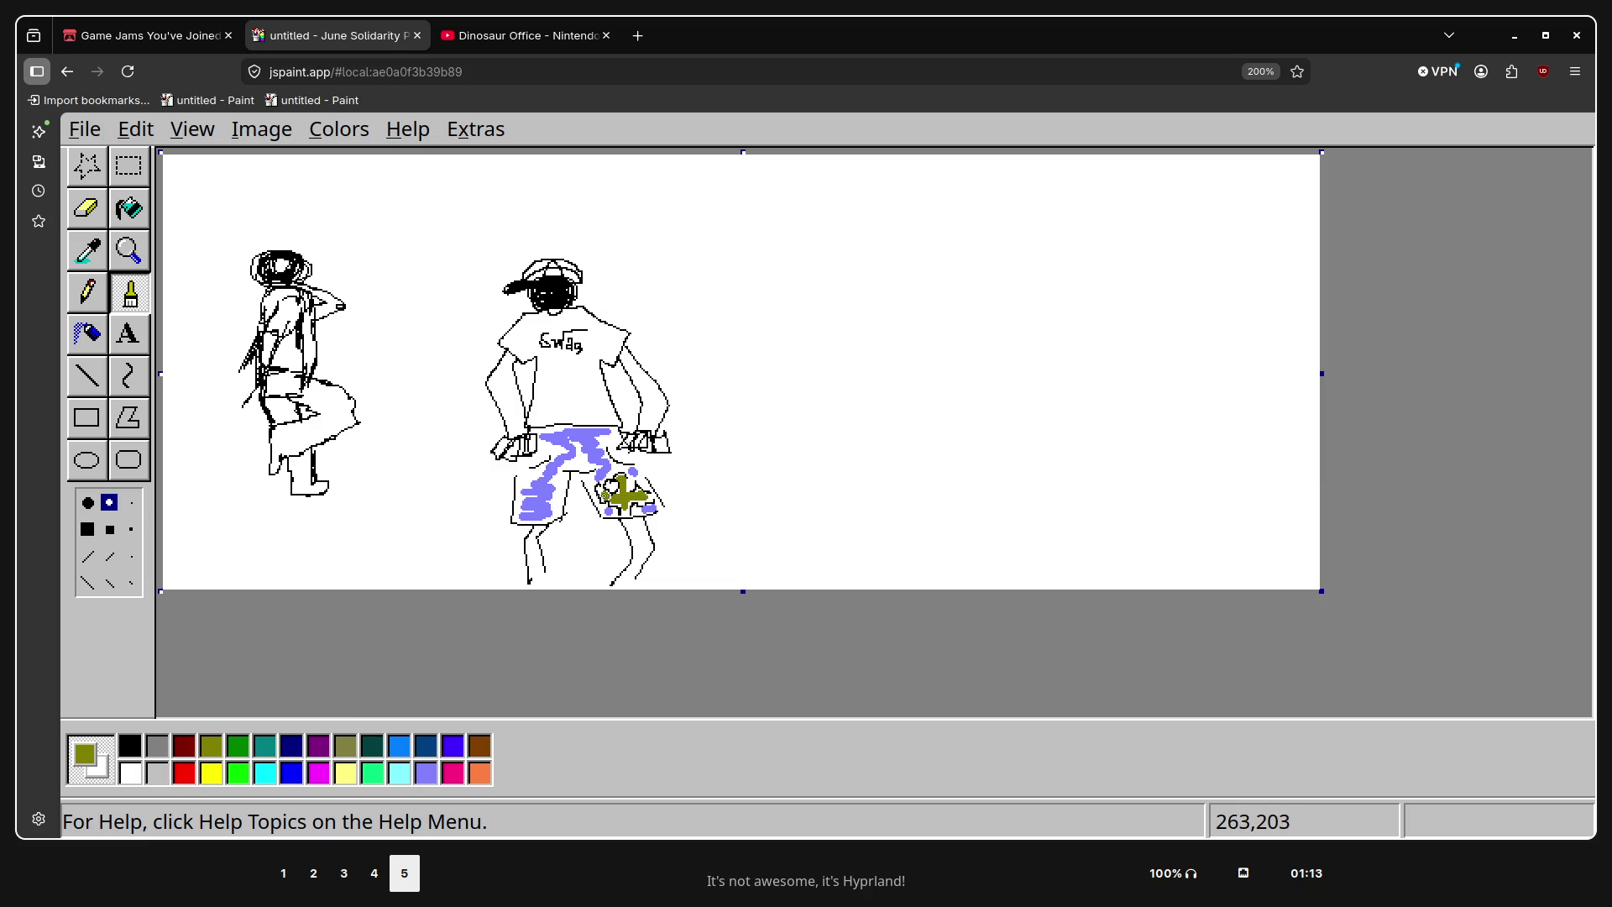
left_click(183, 772)
mouse_move(538, 409)
left_mouse_down()
mouse_move(590, 396)
mouse_move(526, 324)
mouse_move(619, 350)
left_mouse_up()
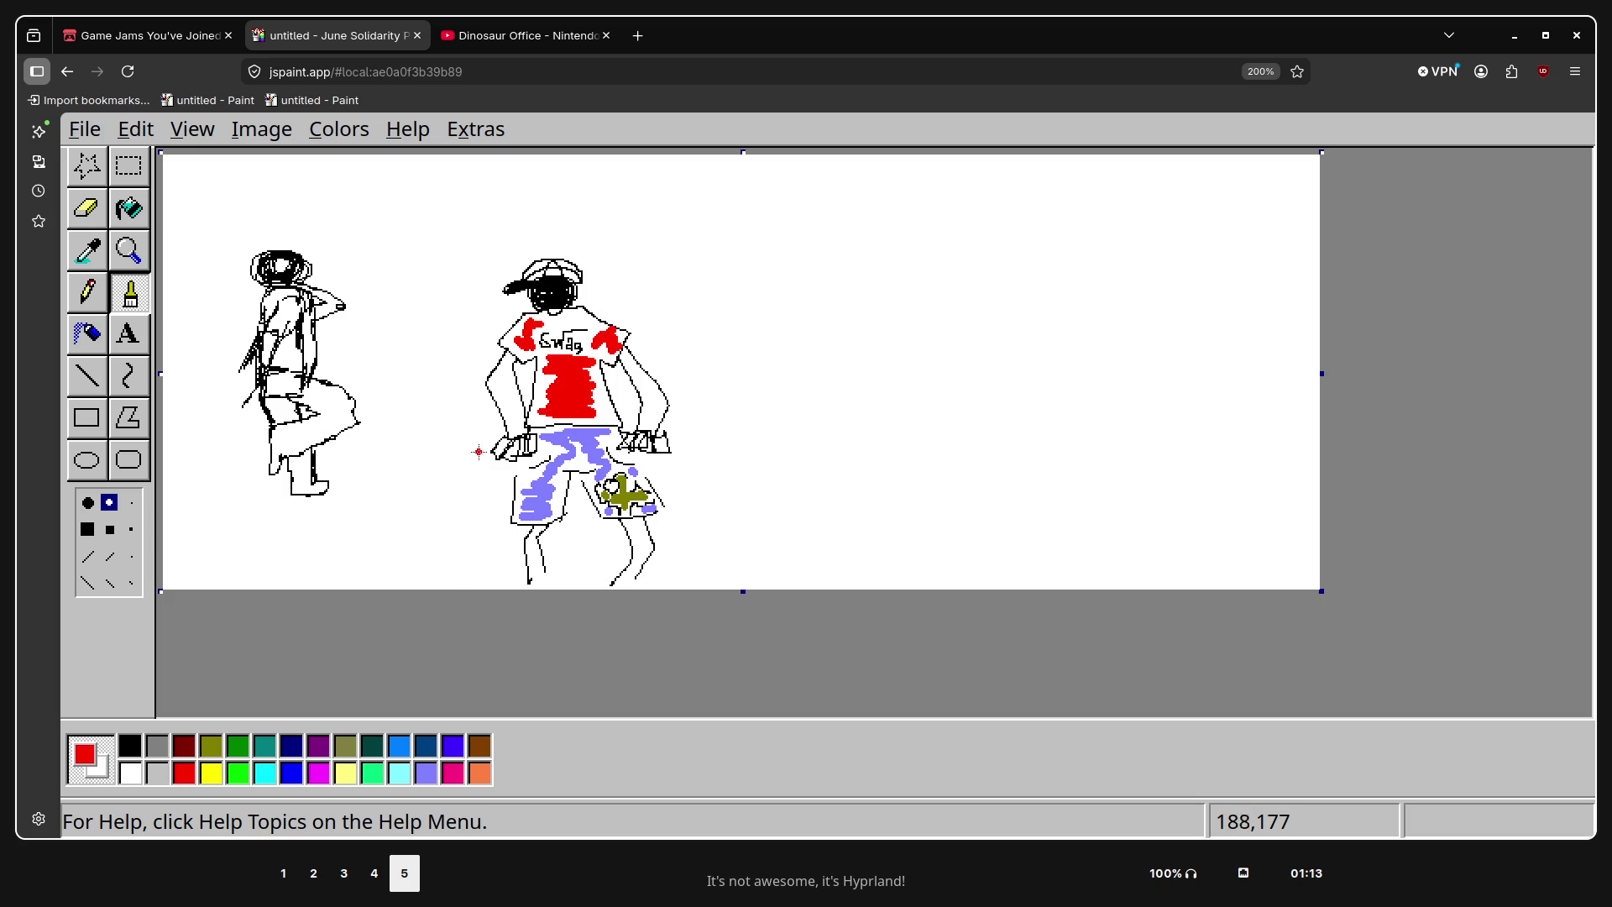
Shade the left figure's leg gray with the brush, then try light cyan and light gray
left_click(154, 754)
mouse_move(288, 468)
left_mouse_down()
mouse_move(284, 428)
mouse_move(292, 446)
mouse_move(340, 408)
mouse_move(308, 384)
mouse_move(288, 408)
left_mouse_up()
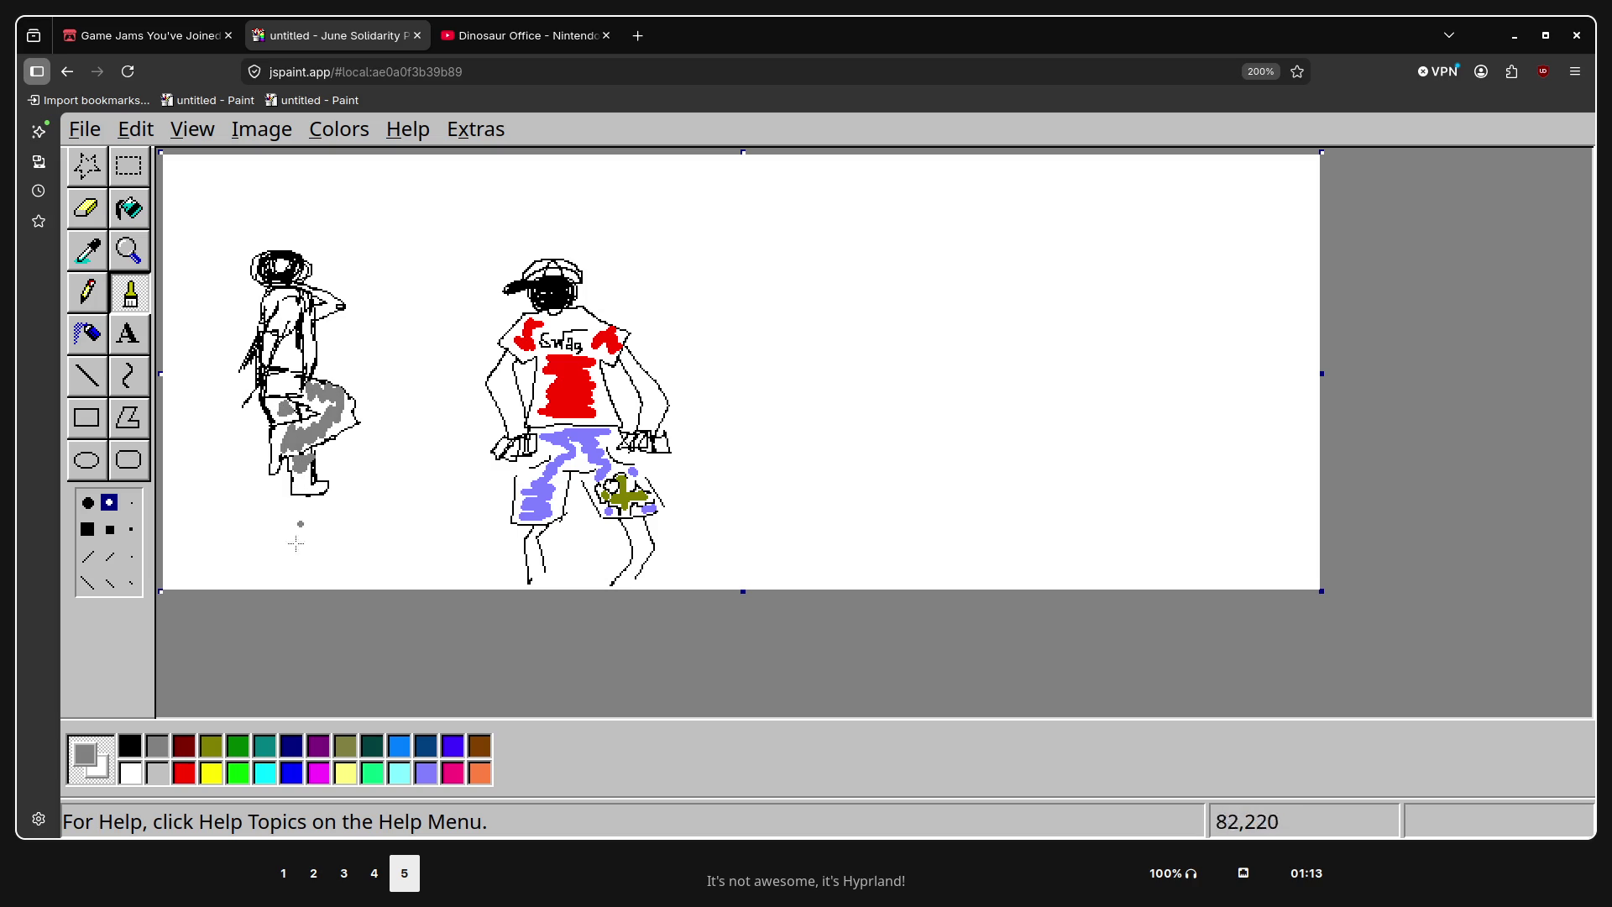
left_click(405, 776)
left_click(165, 774)
key("super+2")
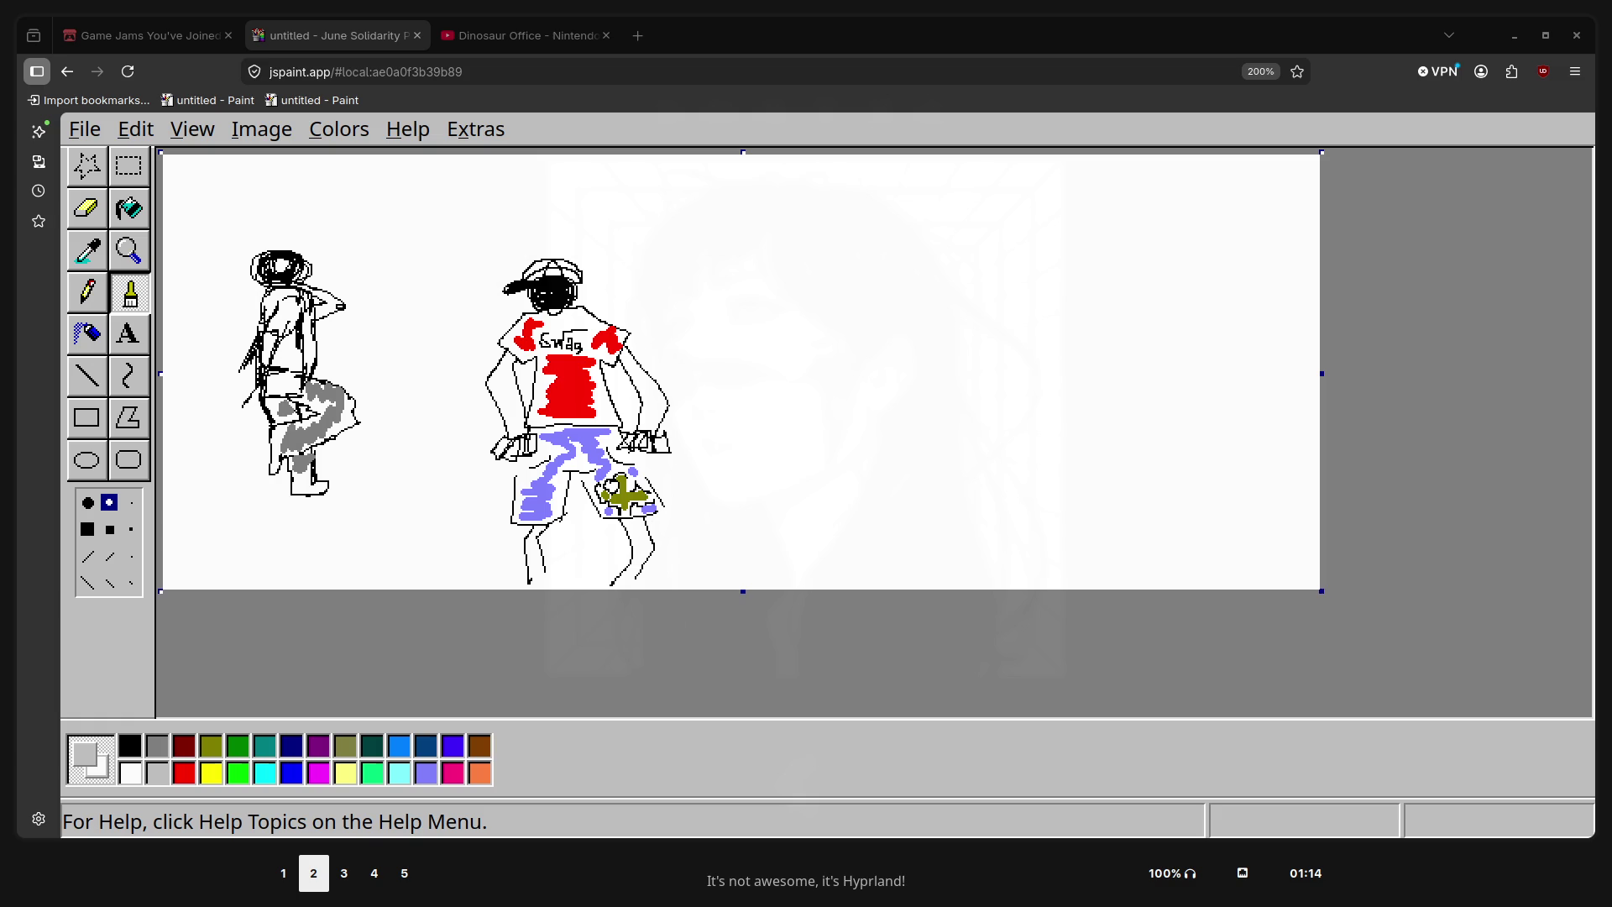
key("super+5")
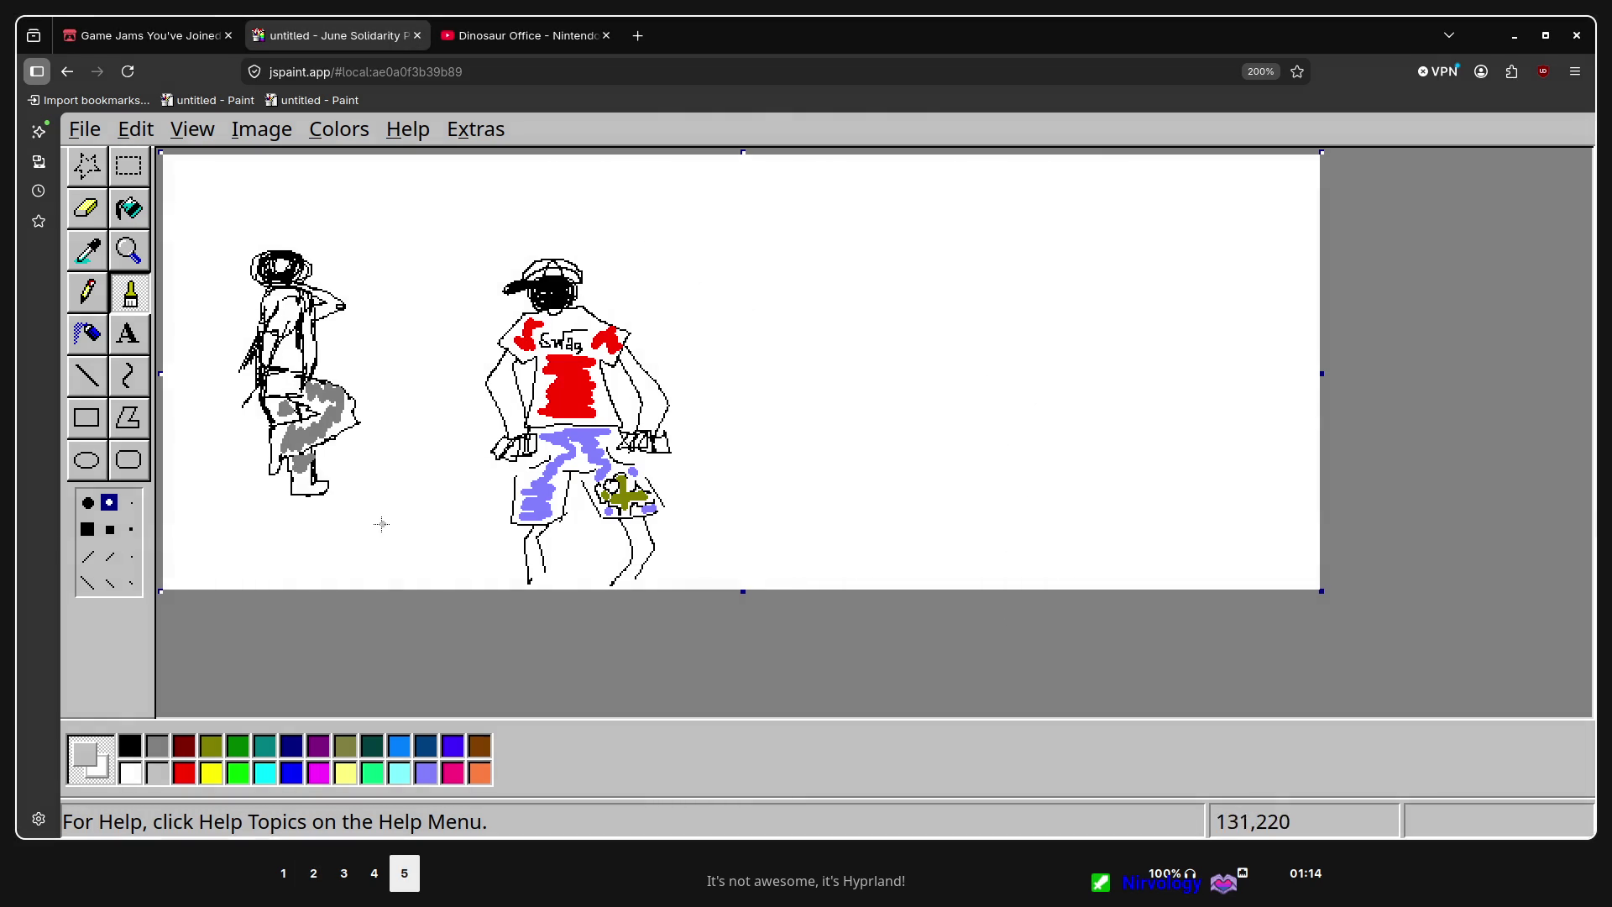
key("super+2")
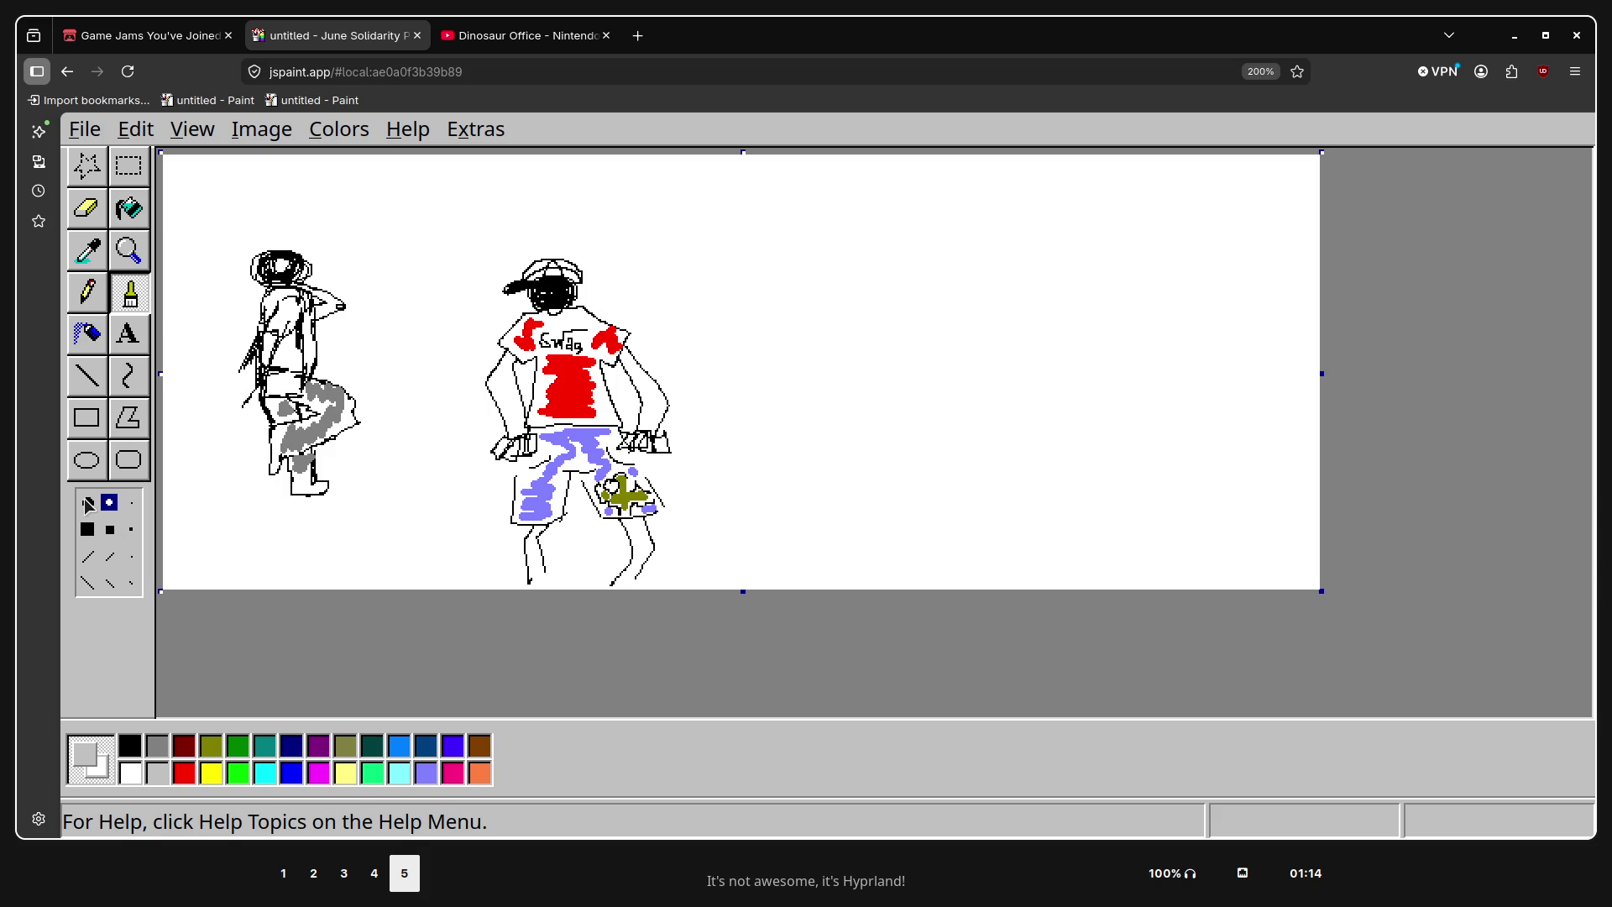
left_click(130, 747)
left_click(131, 502)
left_click_drag(433, 476, 447, 544)
key("ctrl+z")
left_click(109, 502)
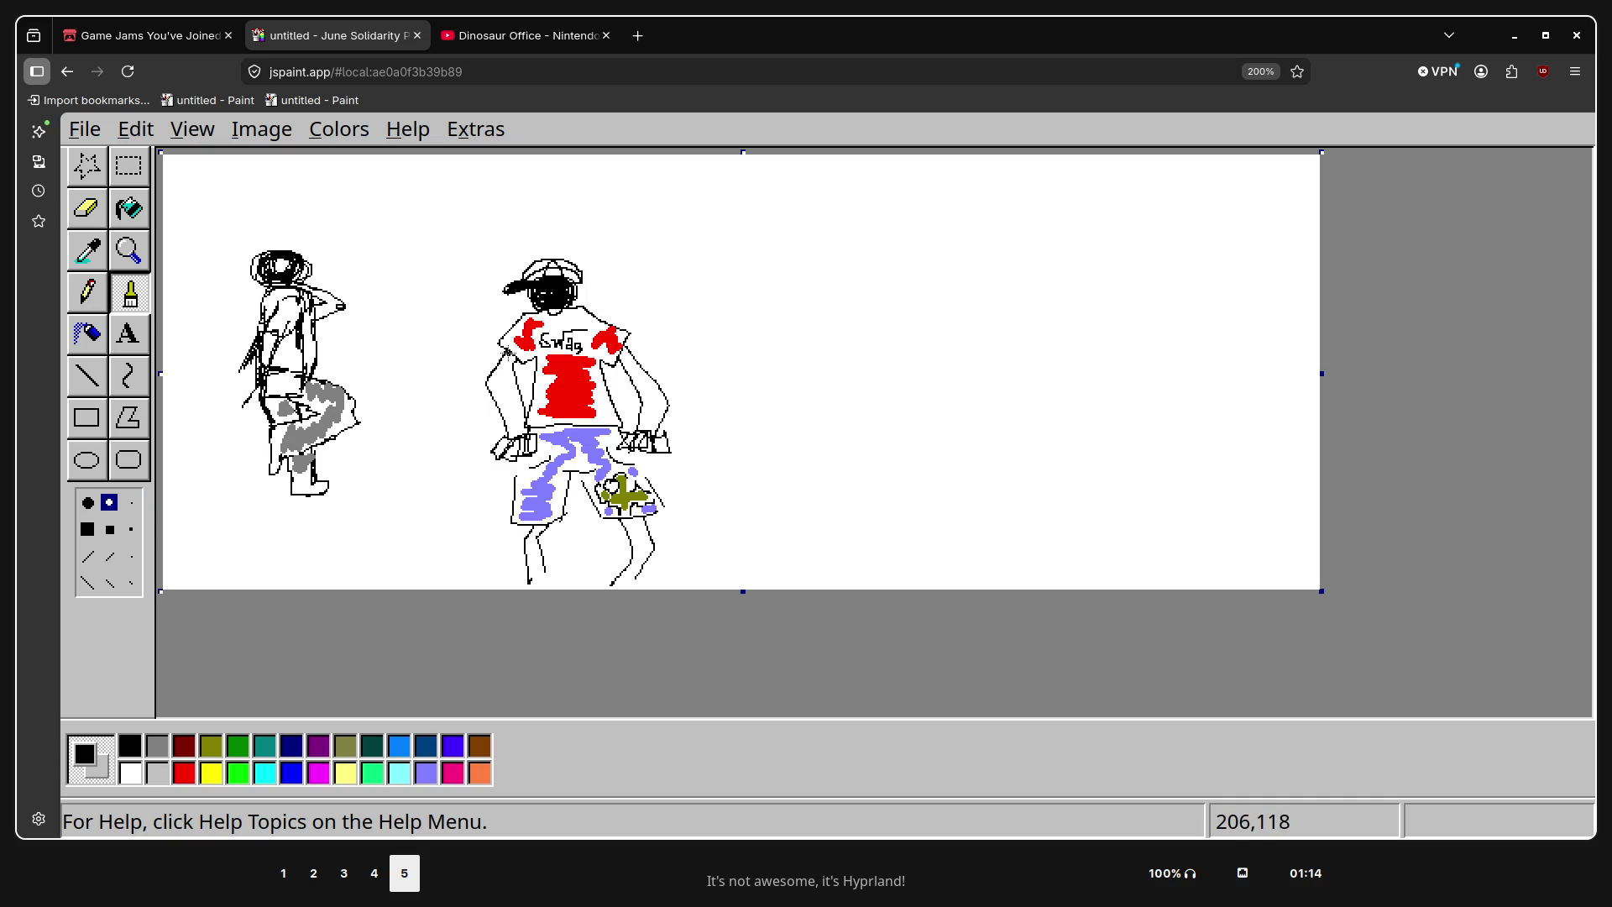
left_click_drag(505, 351, 510, 435)
key("ctrl+z")
Airbrush bright green onto both hands of the Swag figure
left_click(243, 774)
left_click(88, 334)
left_click_drag(500, 449, 535, 435)
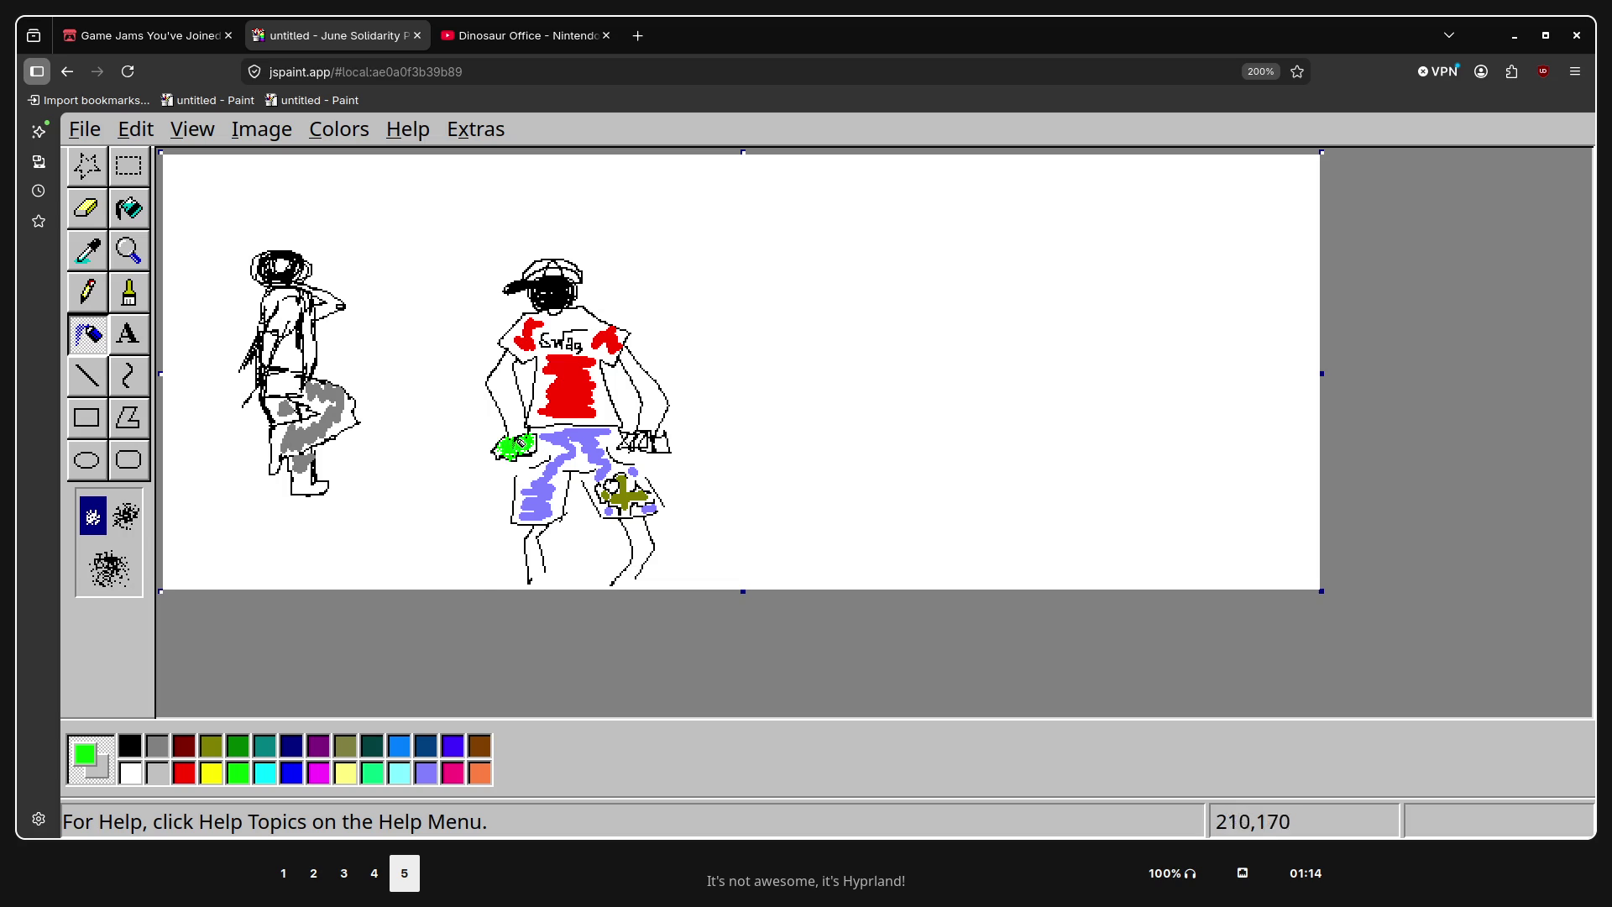
left_click_drag(627, 440, 665, 446)
Brush dark green over both hands with the smallest round tip
left_click(238, 745)
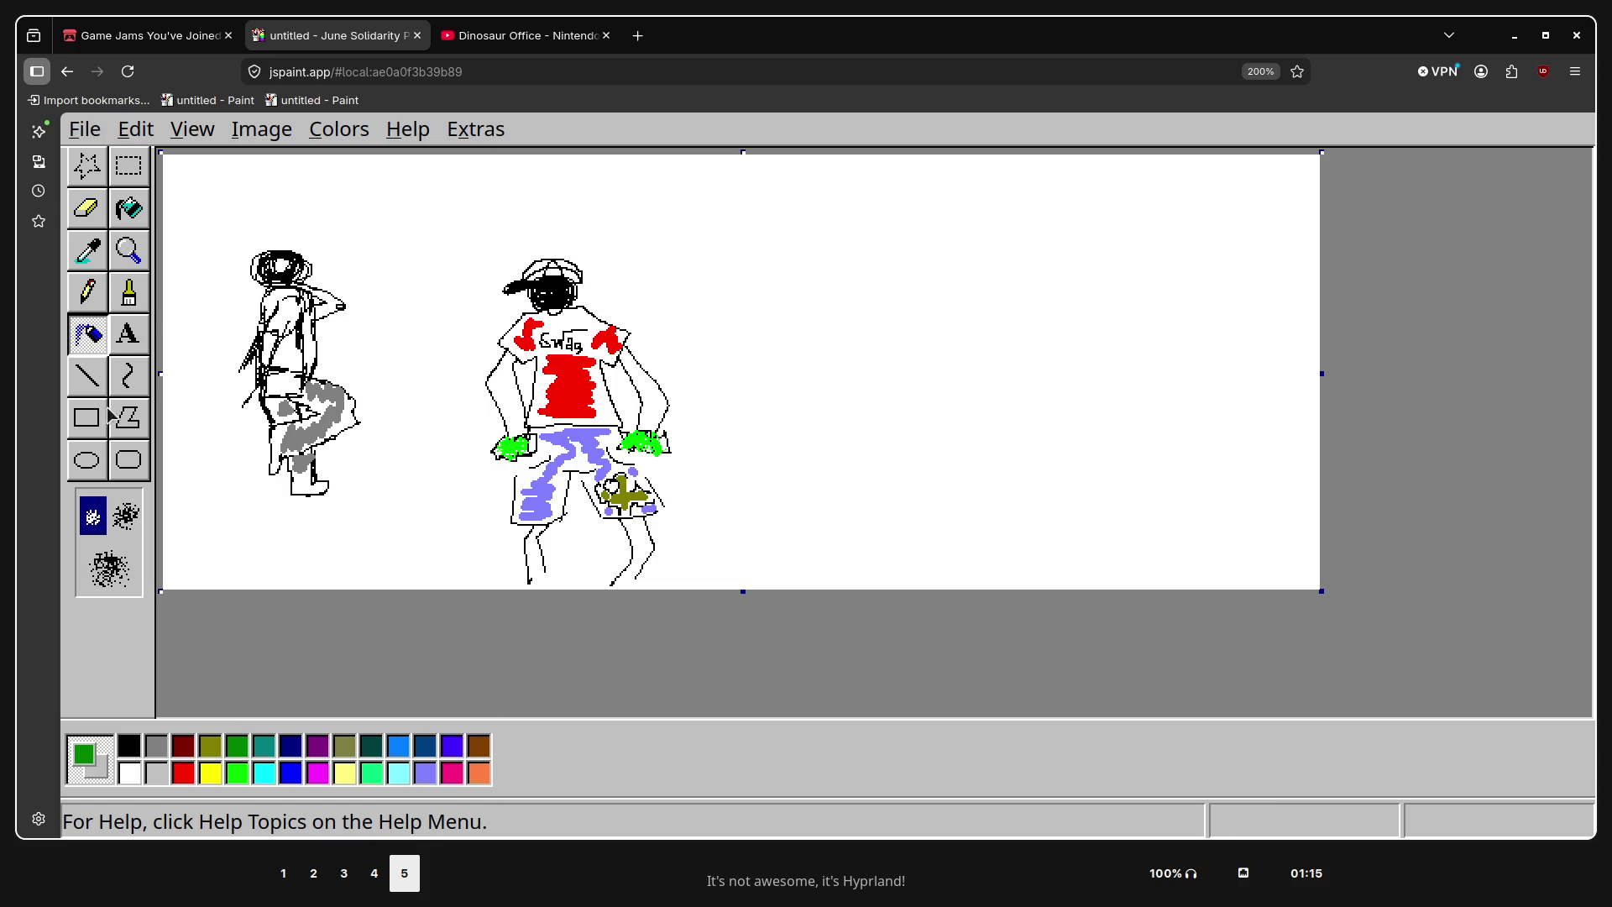
left_click(130, 296)
left_click(131, 502)
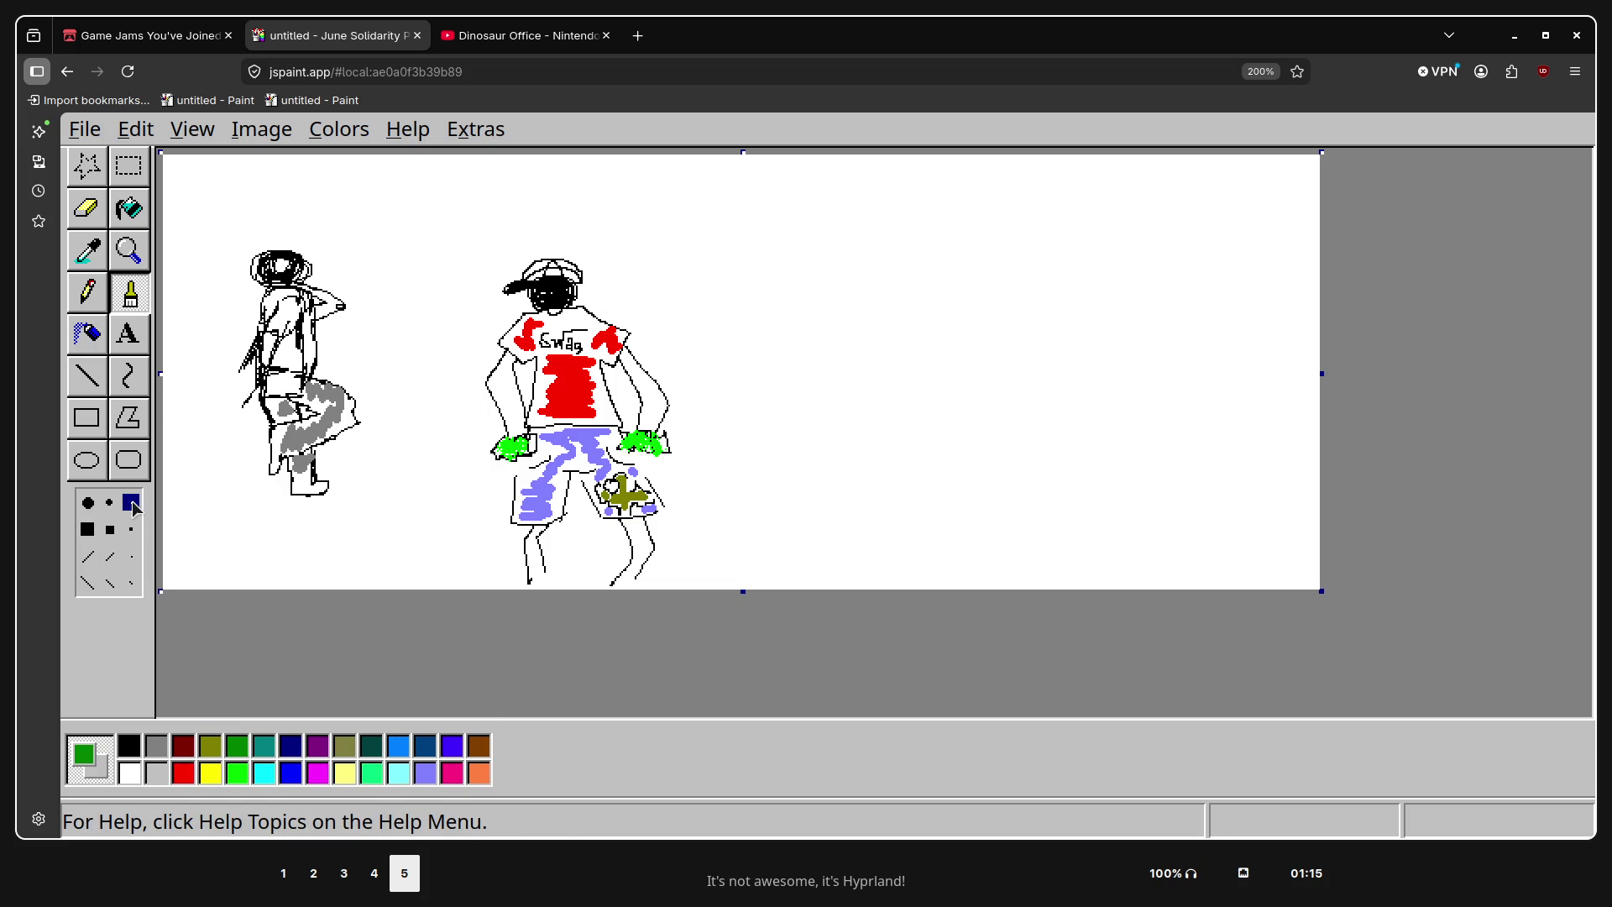
left_click_drag(510, 436, 494, 453)
left_click_drag(628, 446, 654, 443)
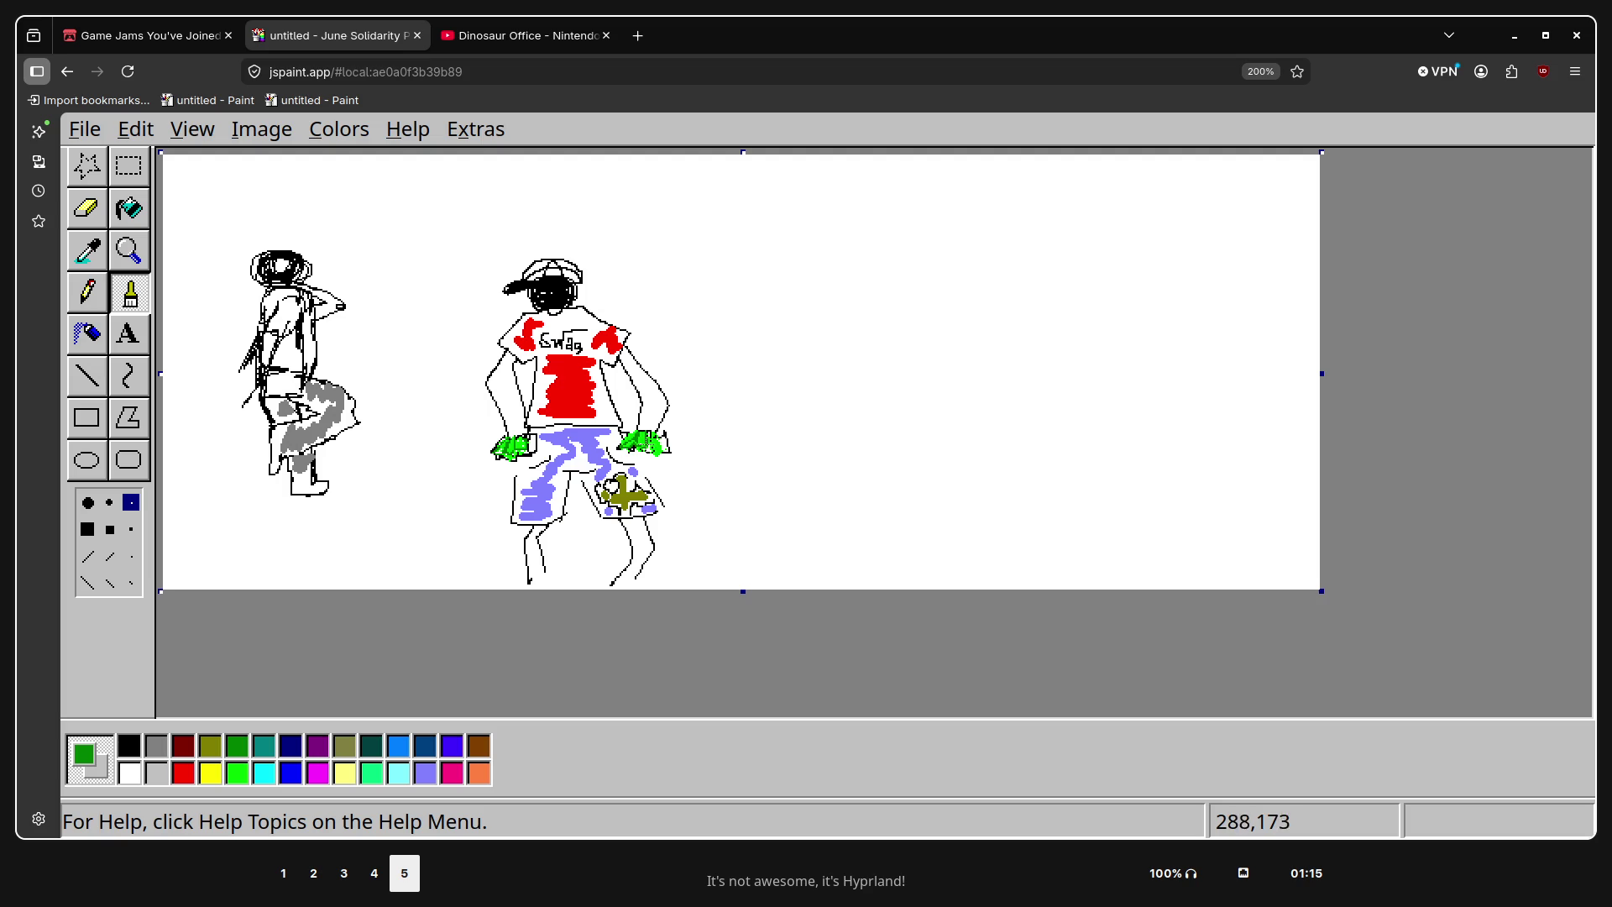
key("super+3")
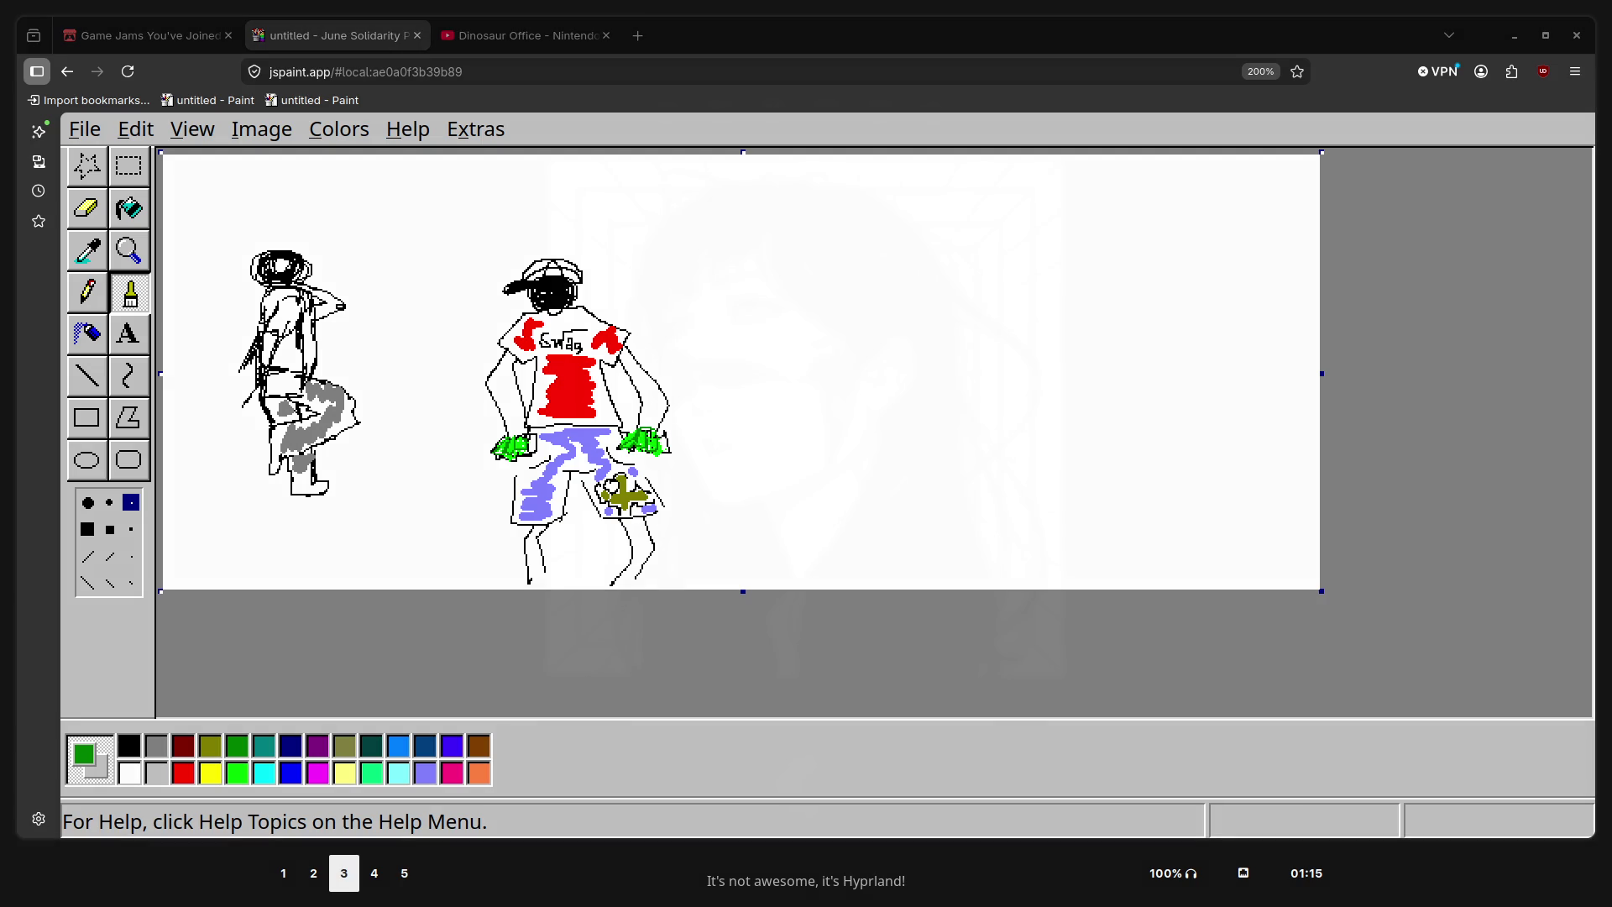
key("super+1")
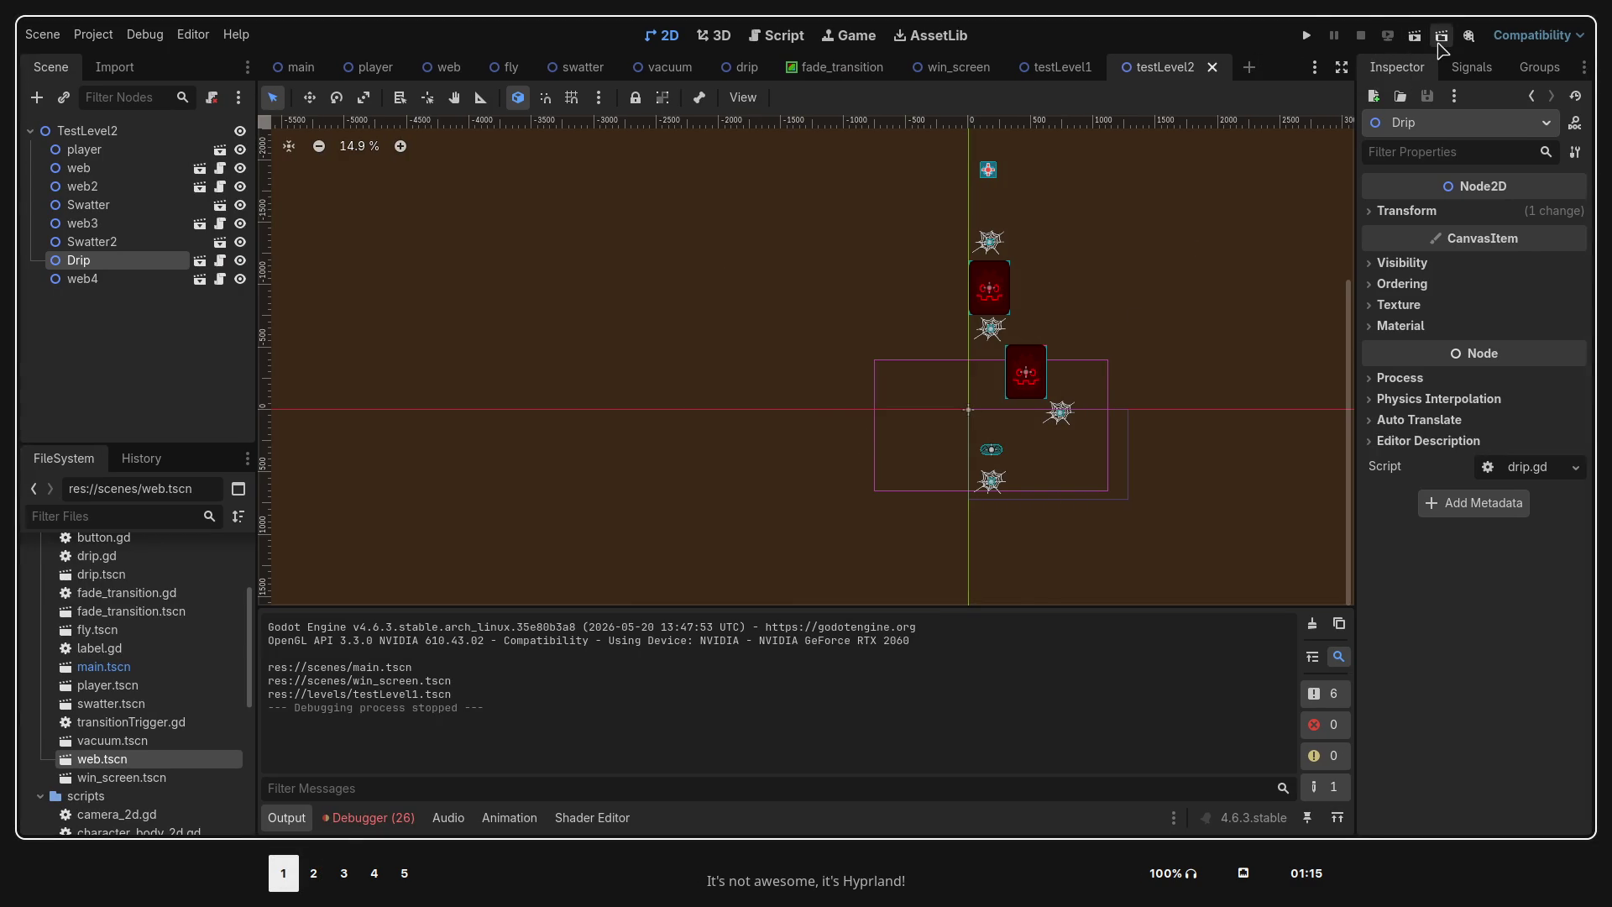
Play-test the current level by swinging the spider, tile the game window, and return to JS Paint
left_click(1417, 40)
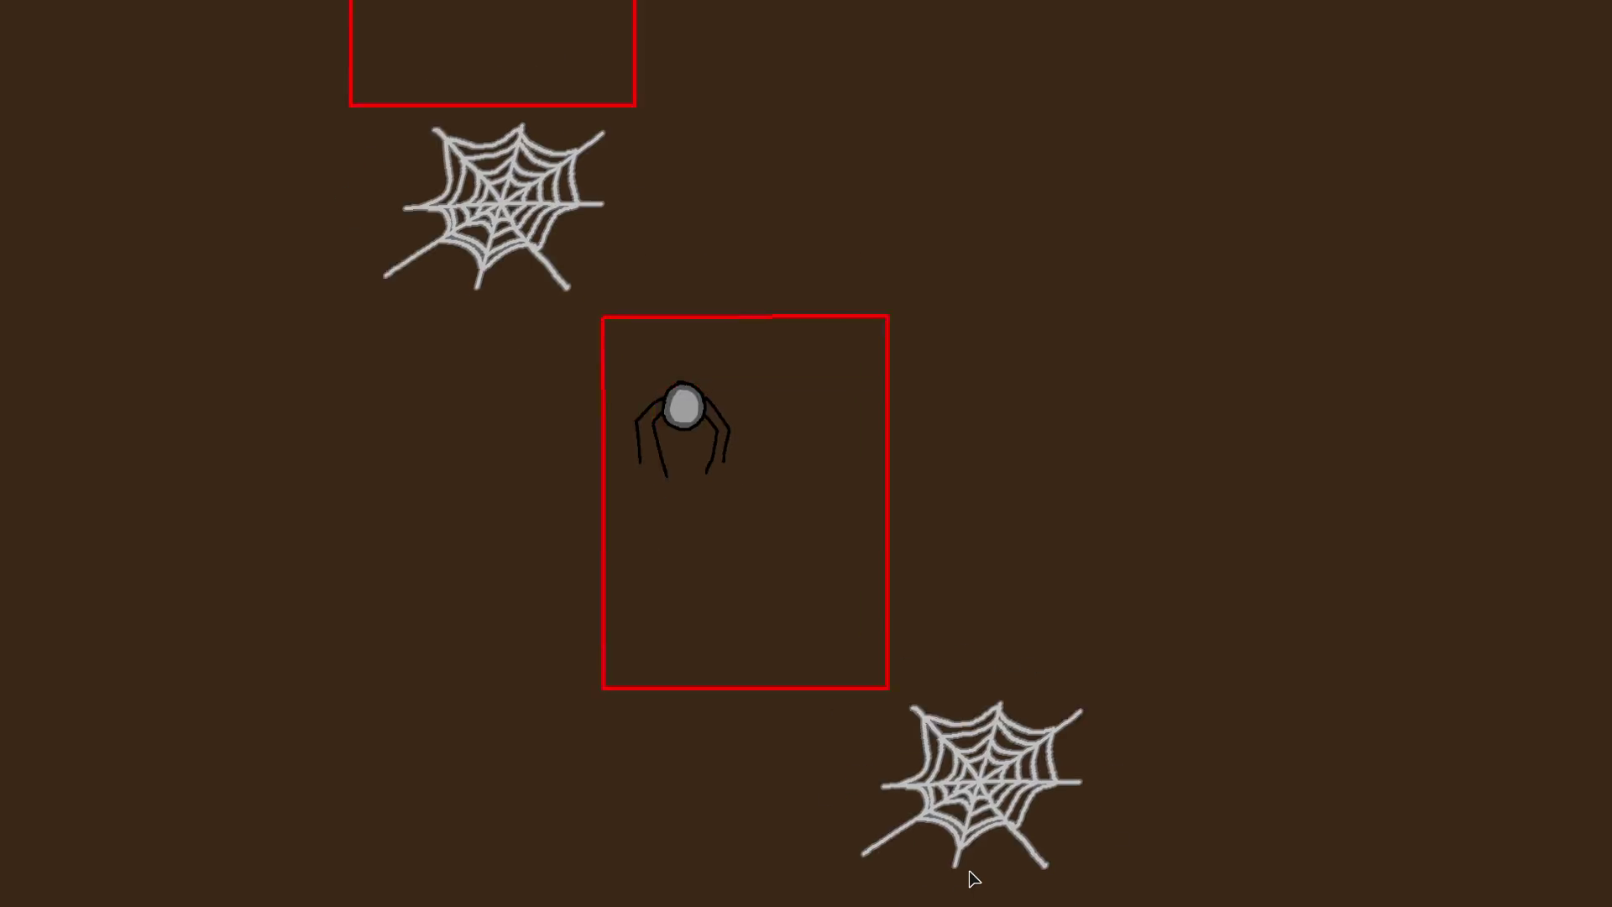
left_click(766, 319)
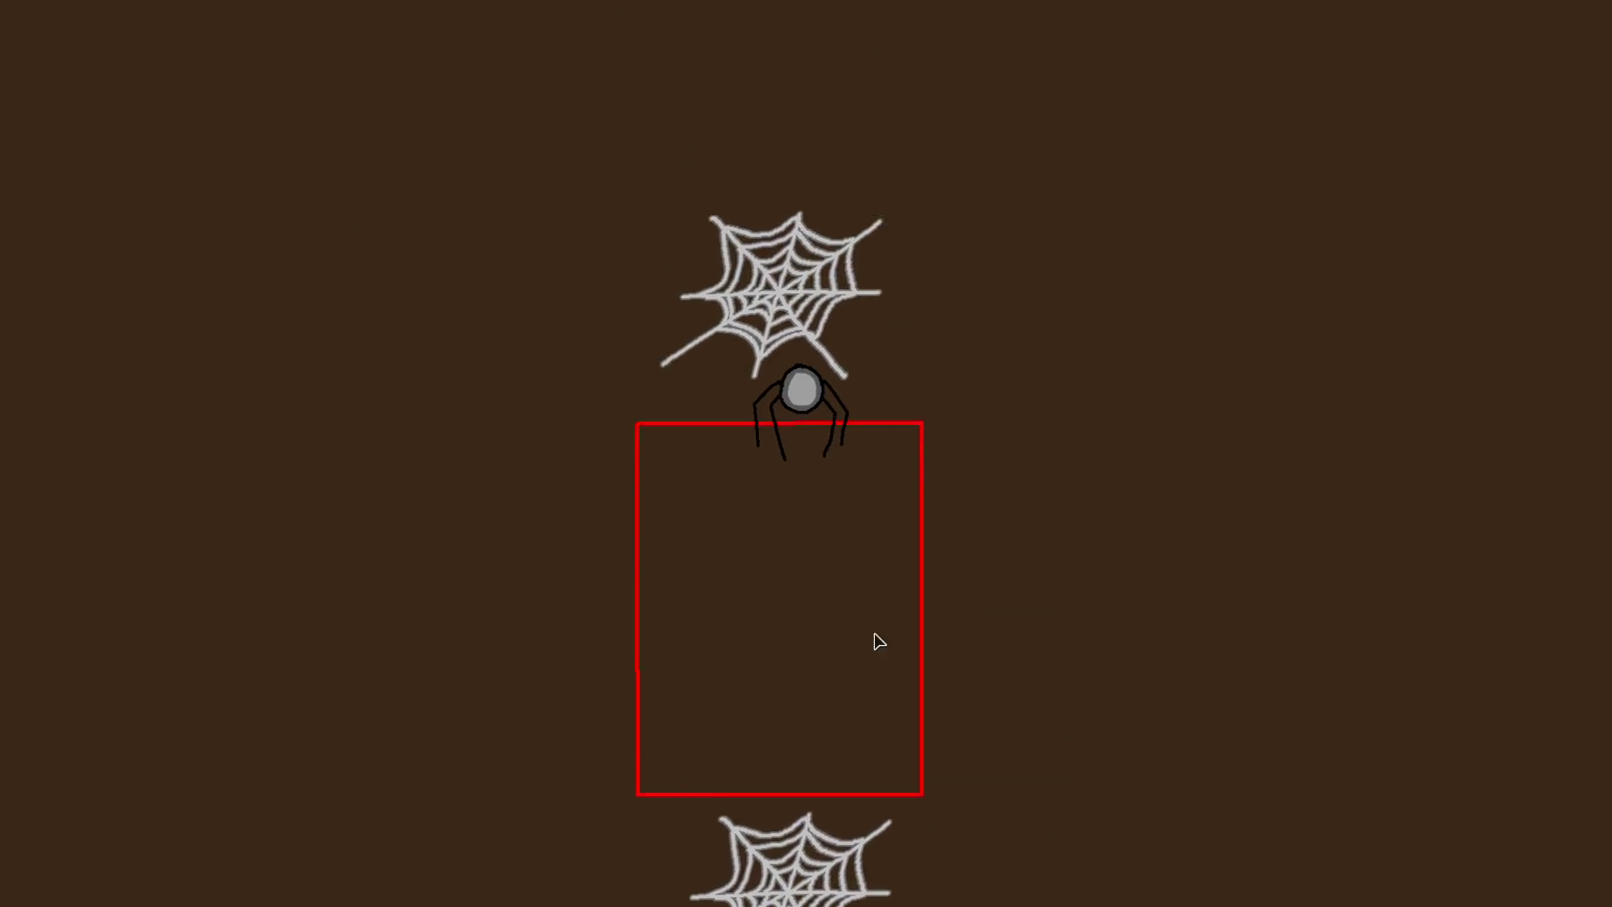
left_click(1007, 164)
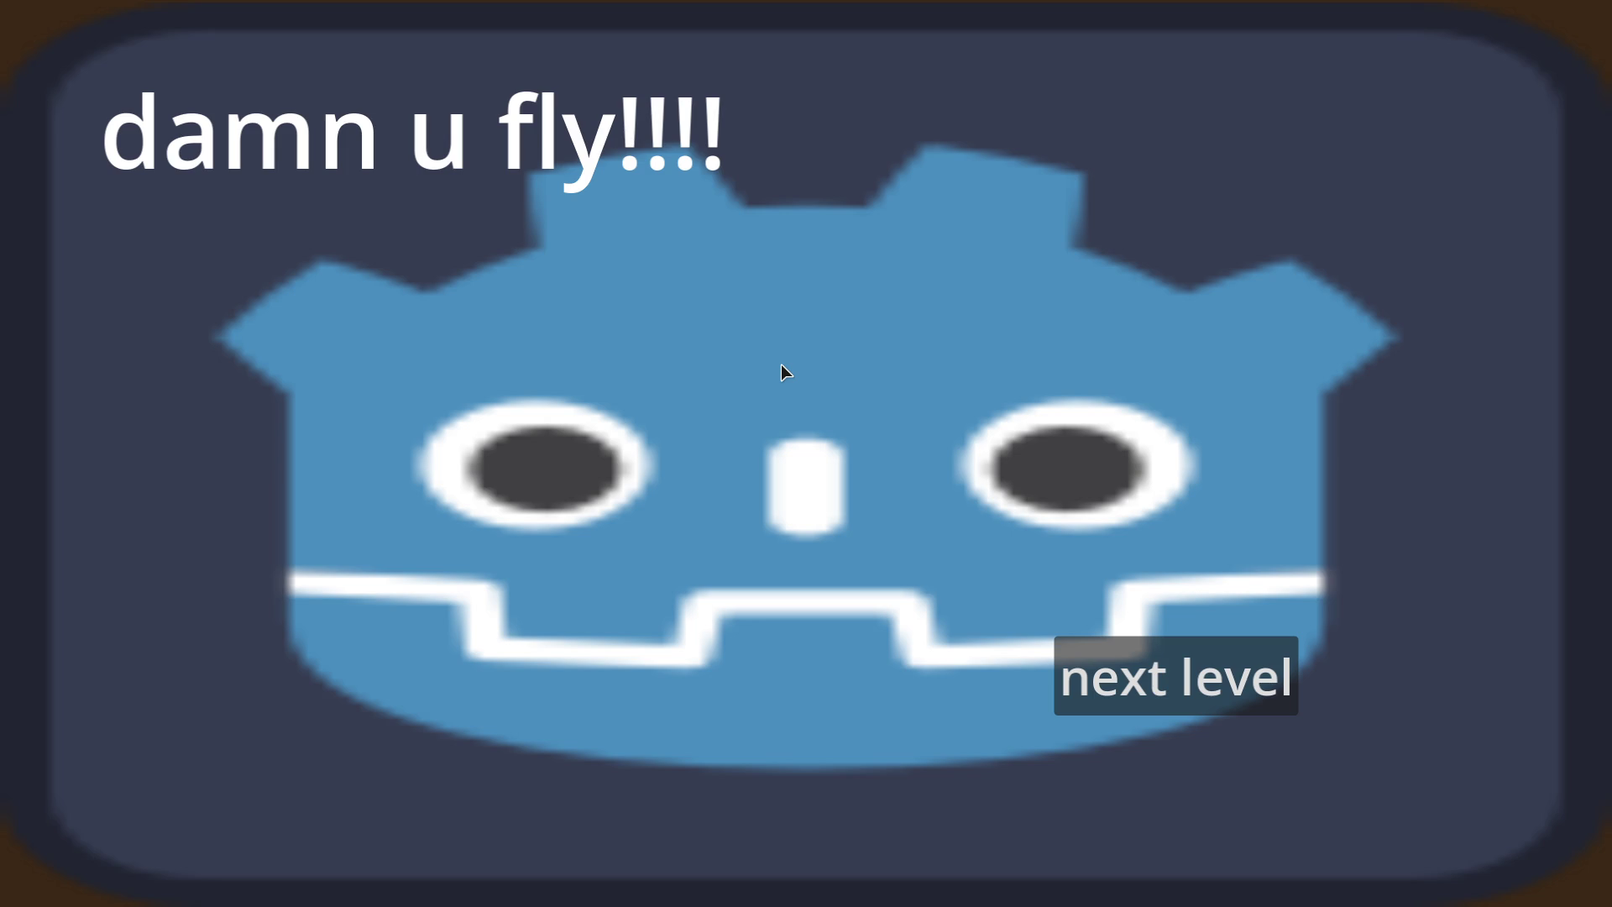
key("super+f")
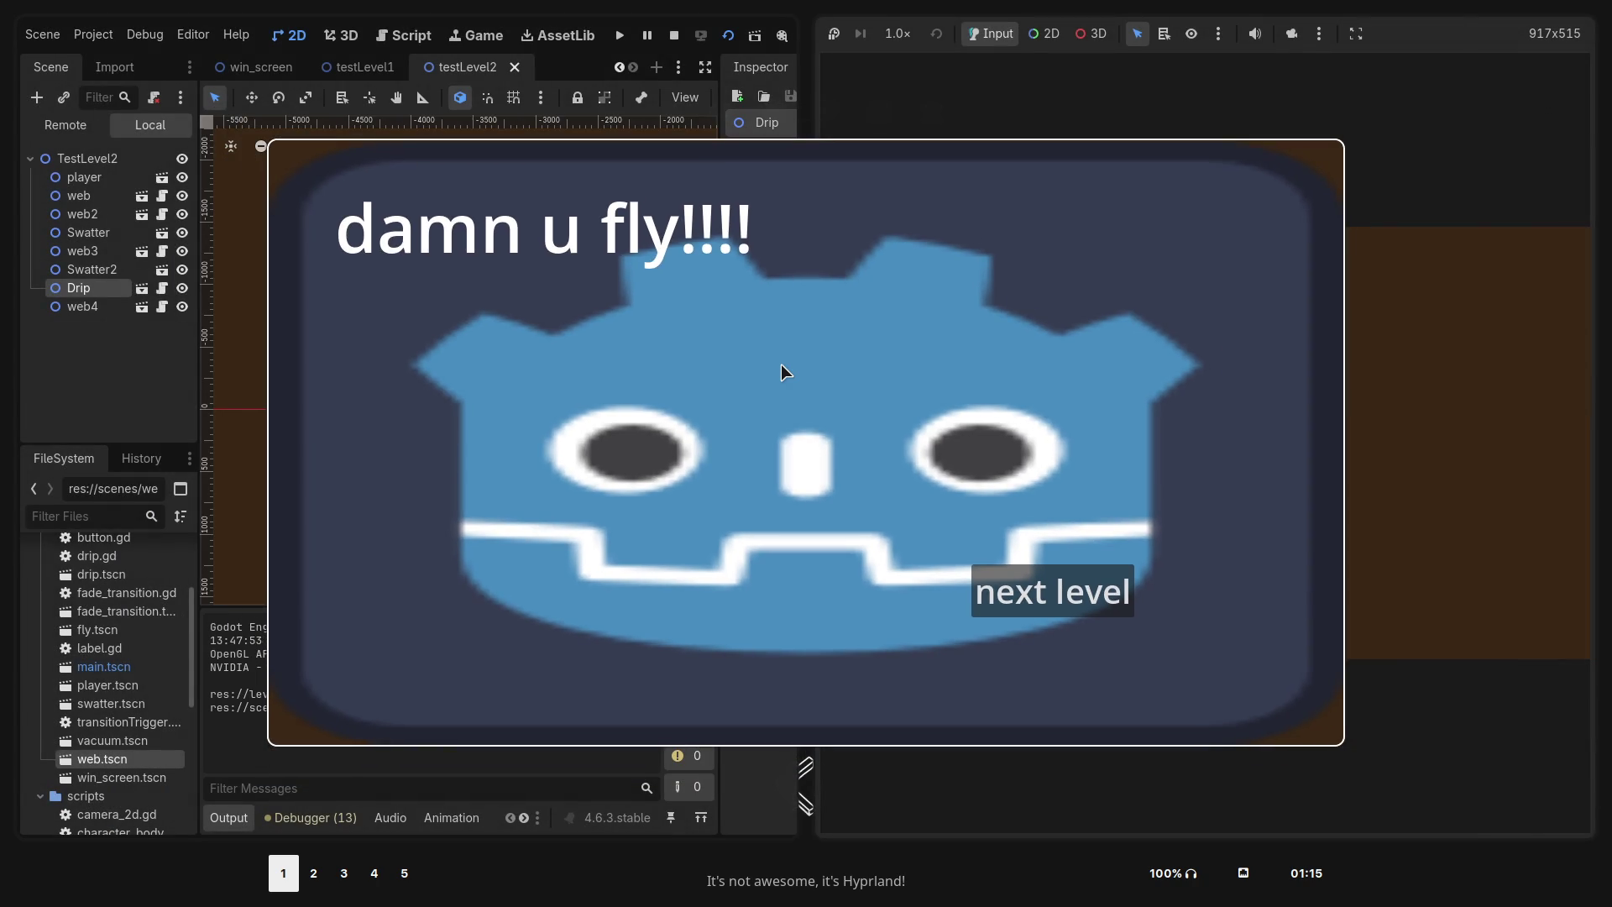
key("super+v")
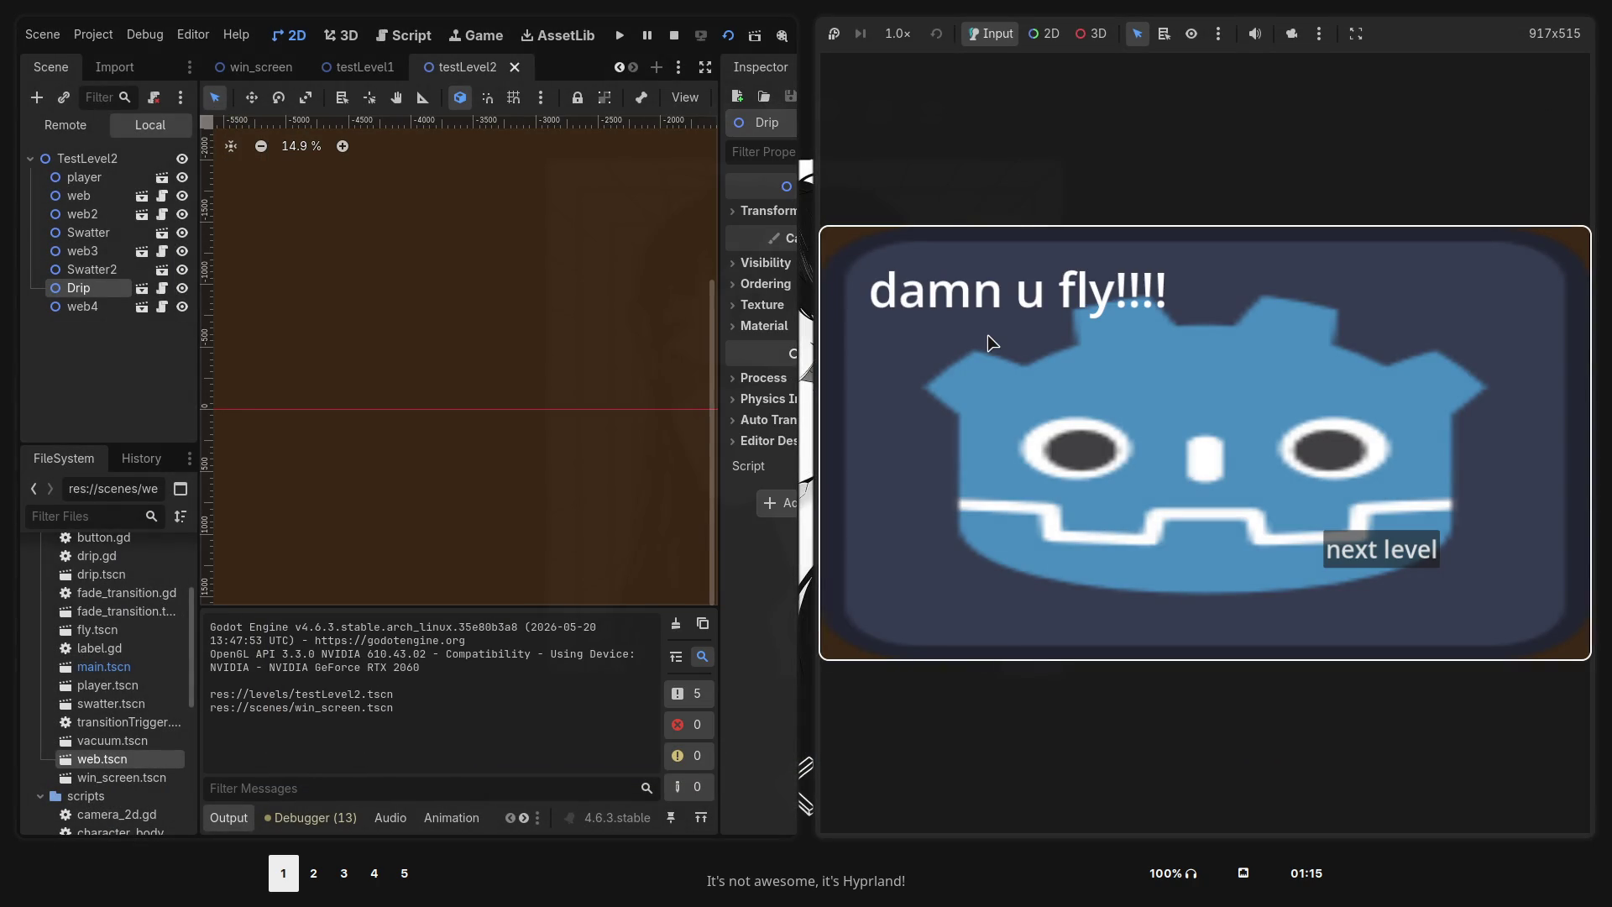
key("super+2")
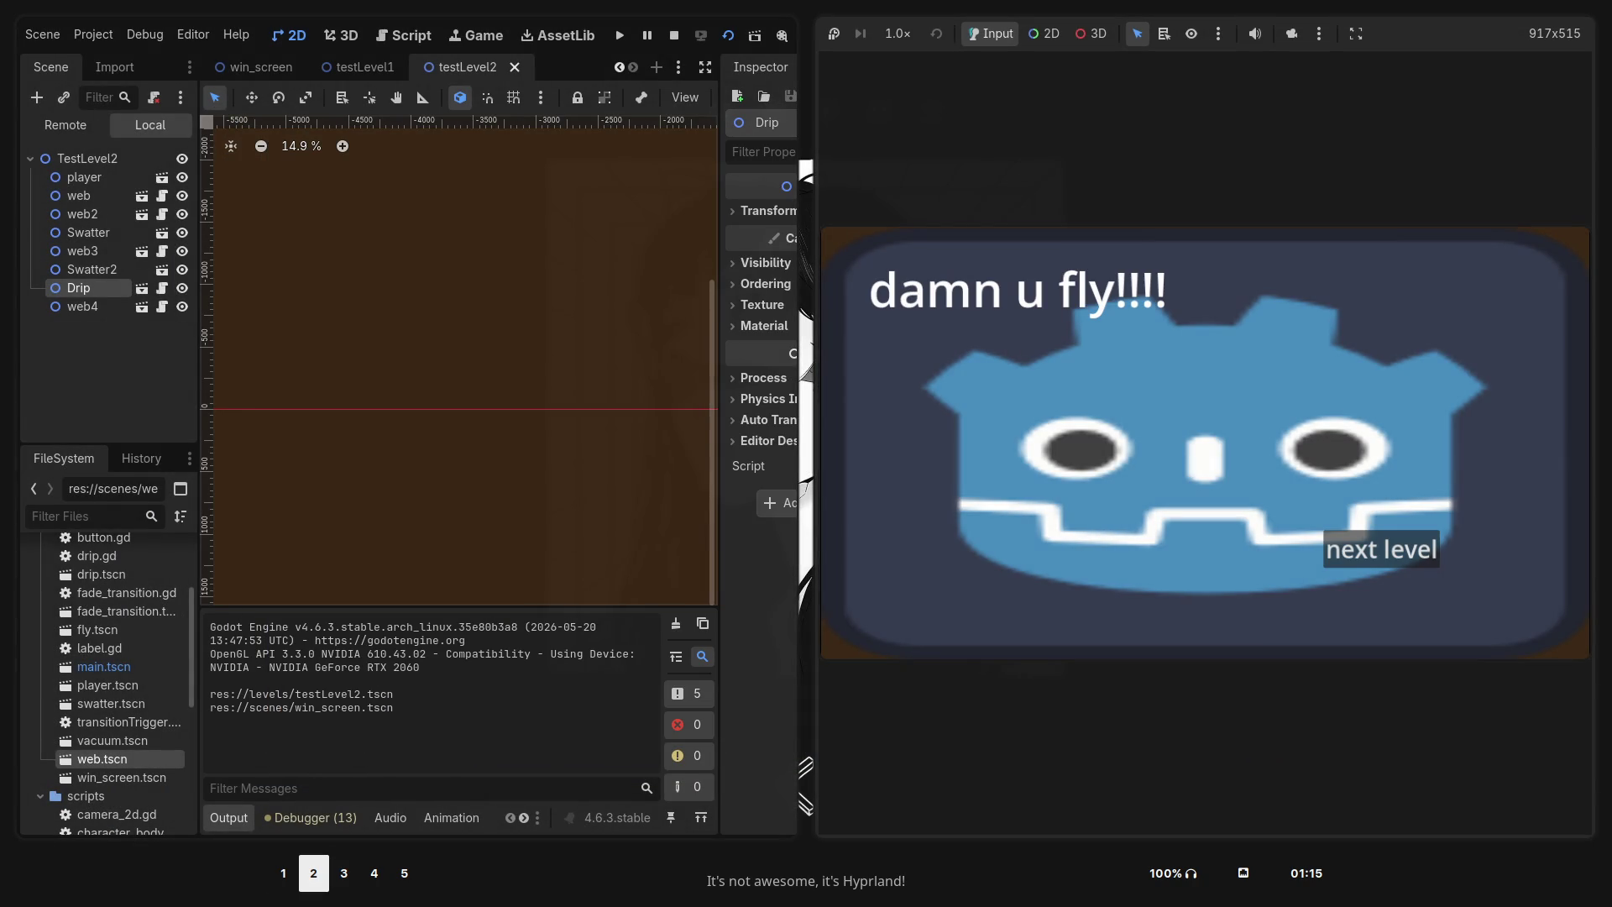
key("super+5")
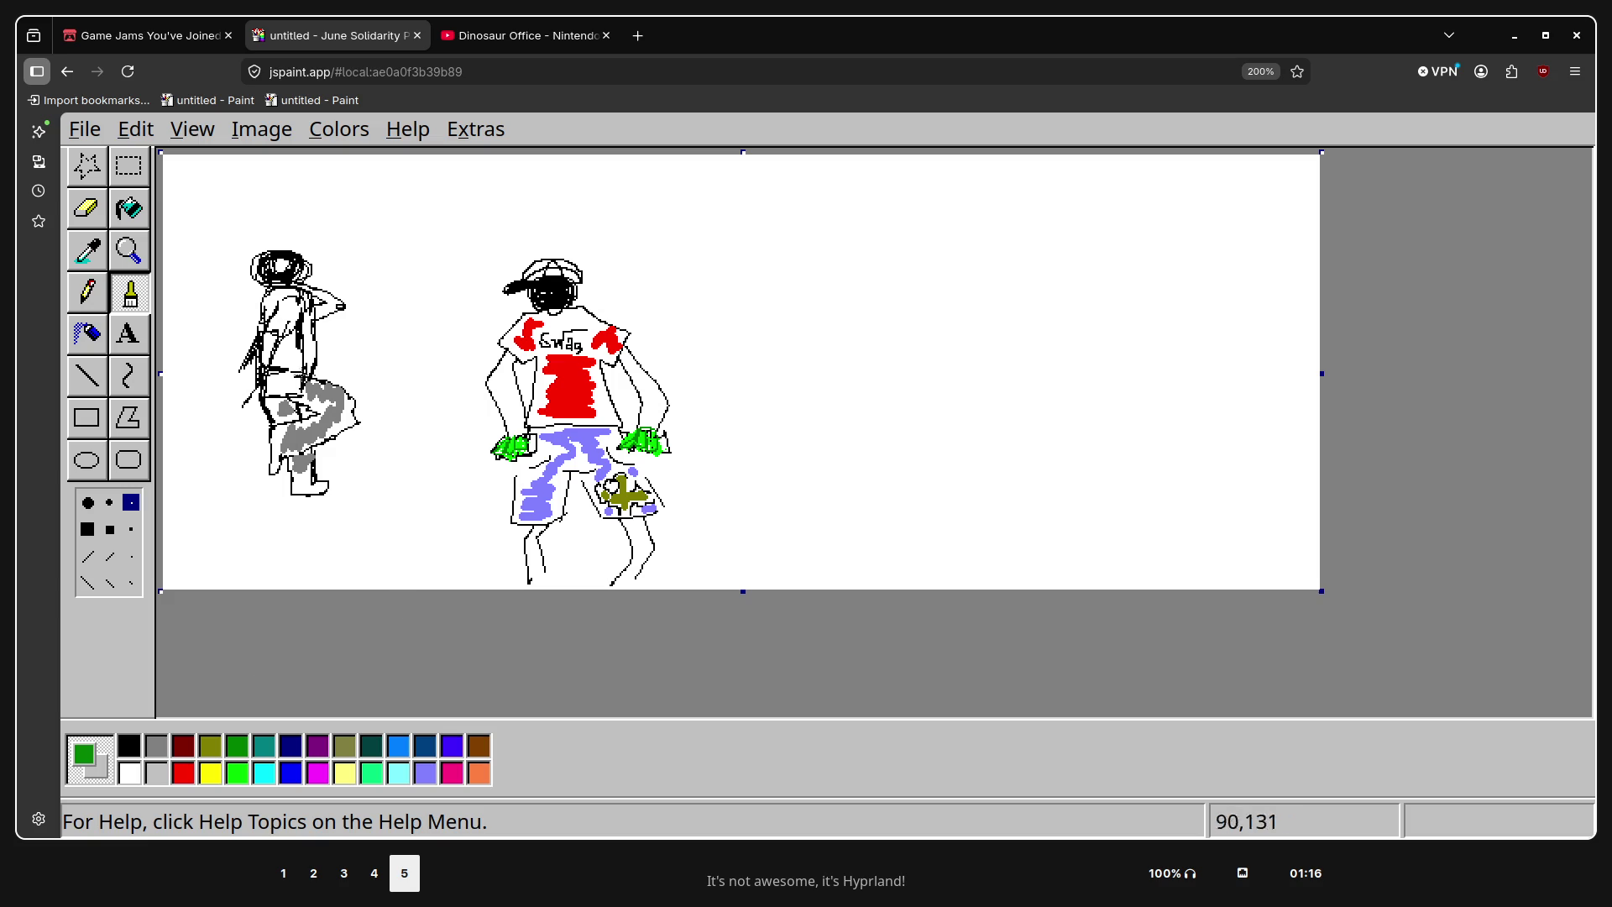
Add thick black strokes to the left figure's hair, arm and feet with medium and large brushes
left_click(134, 750)
left_click_drag(265, 337, 238, 372)
left_click(109, 502)
mouse_move(259, 335)
left_mouse_down()
mouse_move(228, 393)
mouse_move(263, 376)
mouse_move(242, 420)
left_mouse_up()
left_click_drag(310, 309, 315, 289)
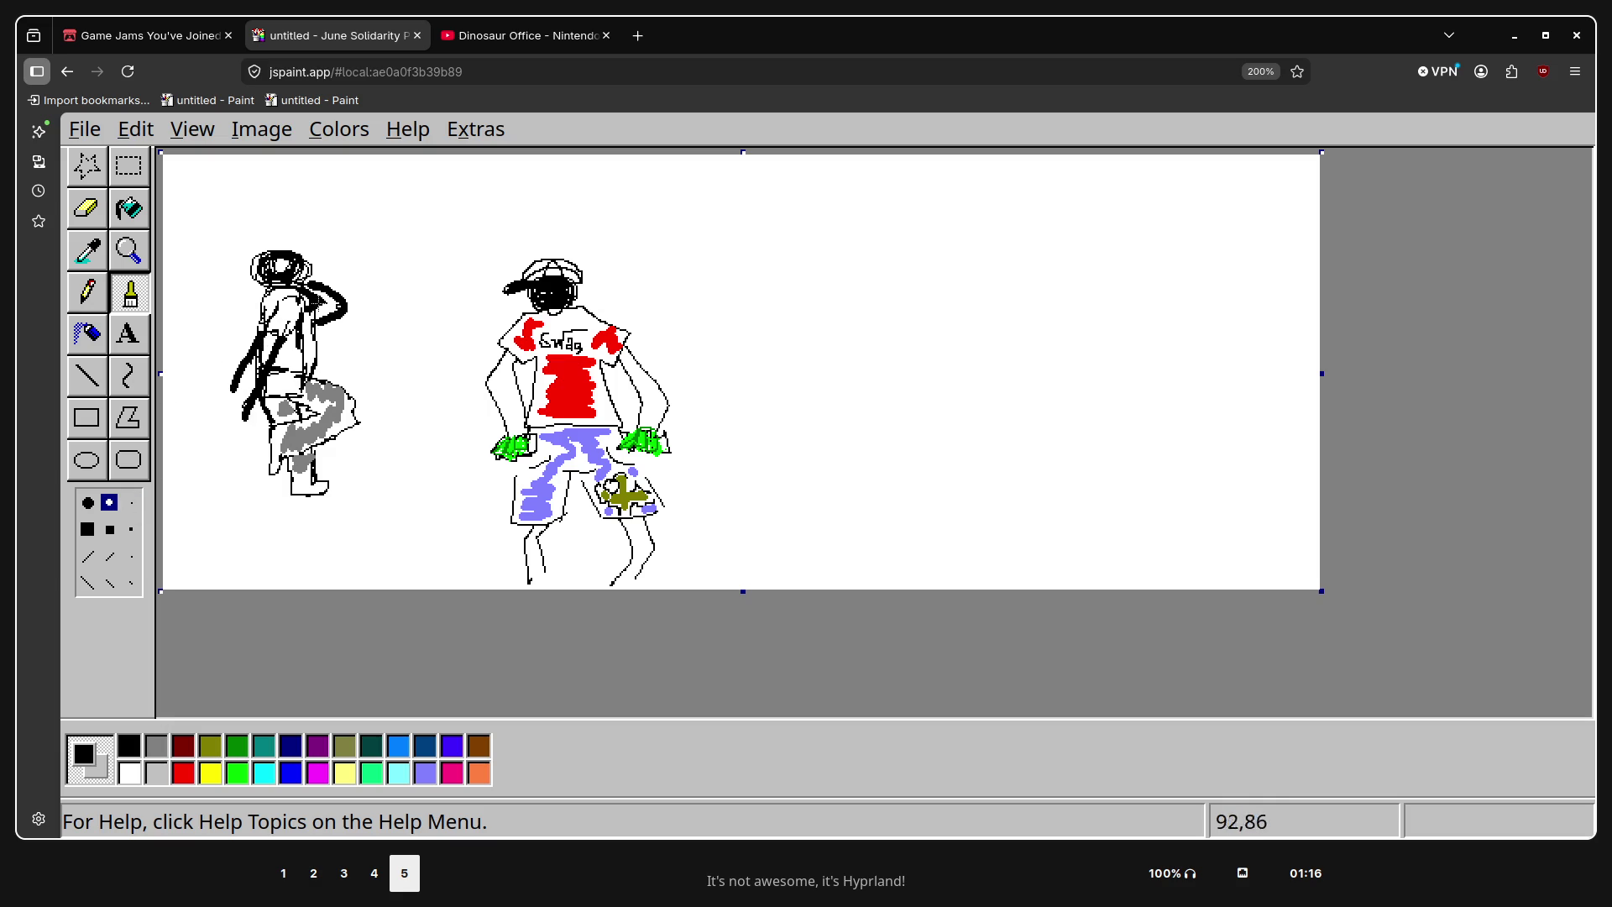
left_click(109, 529)
mouse_move(298, 538)
left_mouse_down()
mouse_move(295, 510)
mouse_move(355, 512)
left_mouse_up()
Undo the thick strokes and redraw thin black lines along the left figure's side, shoulder and arm
key("ctrl+z")
left_click(130, 529)
key("ctrl+z")
key("ctrl+z")
key("ctrl+z")
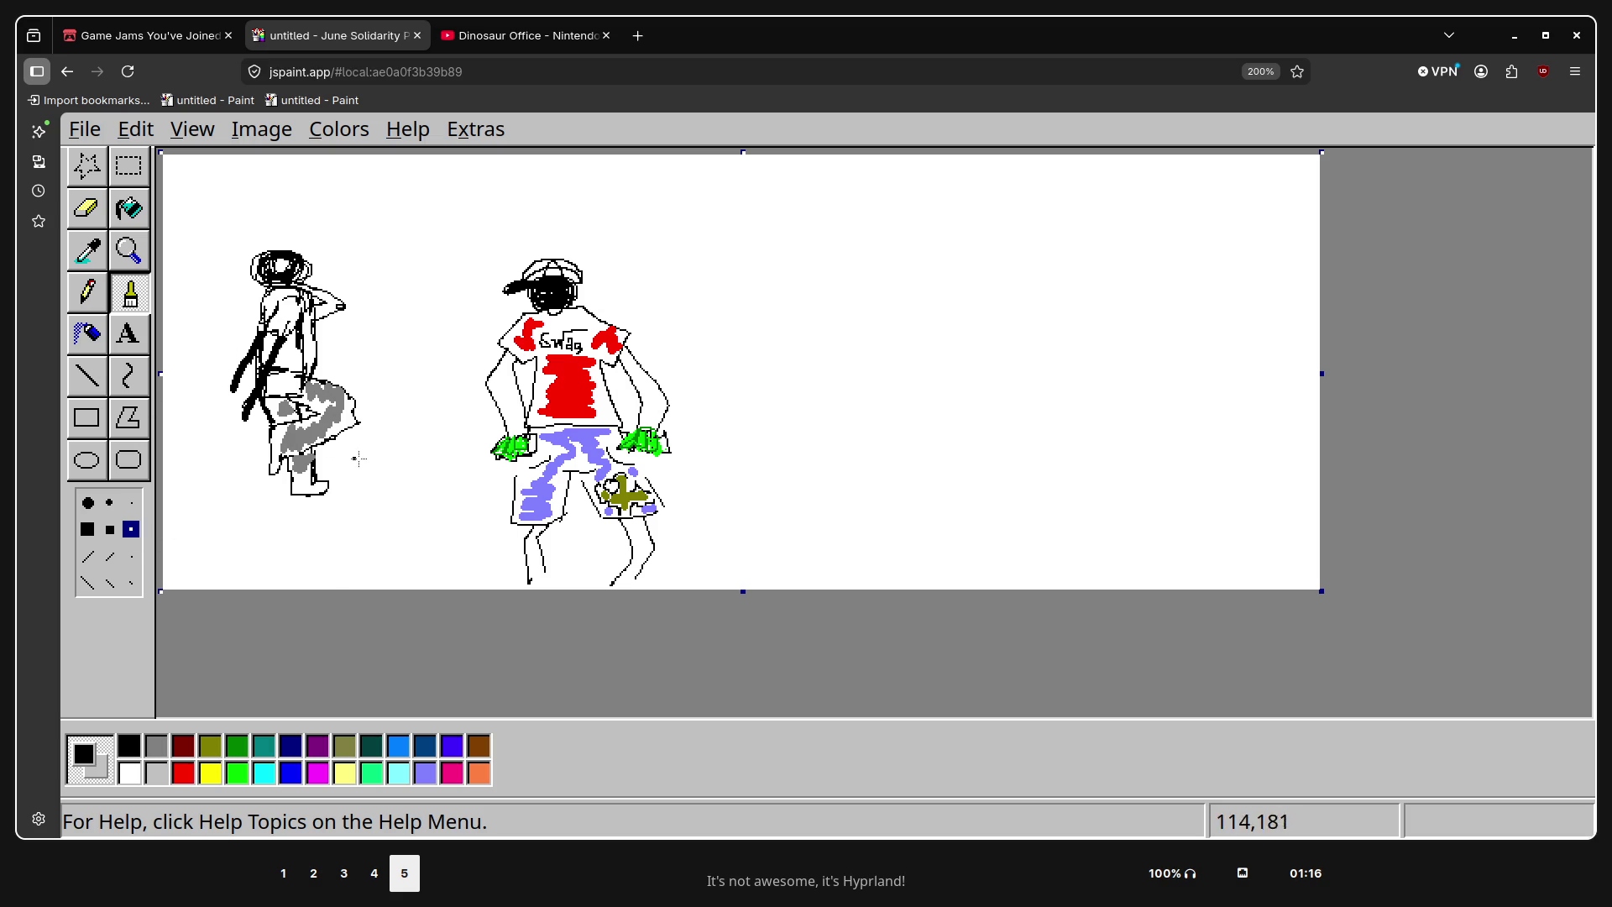
key("ctrl+z")
key("ctrl+z")
left_click_drag(259, 332, 211, 392)
key("ctrl+z")
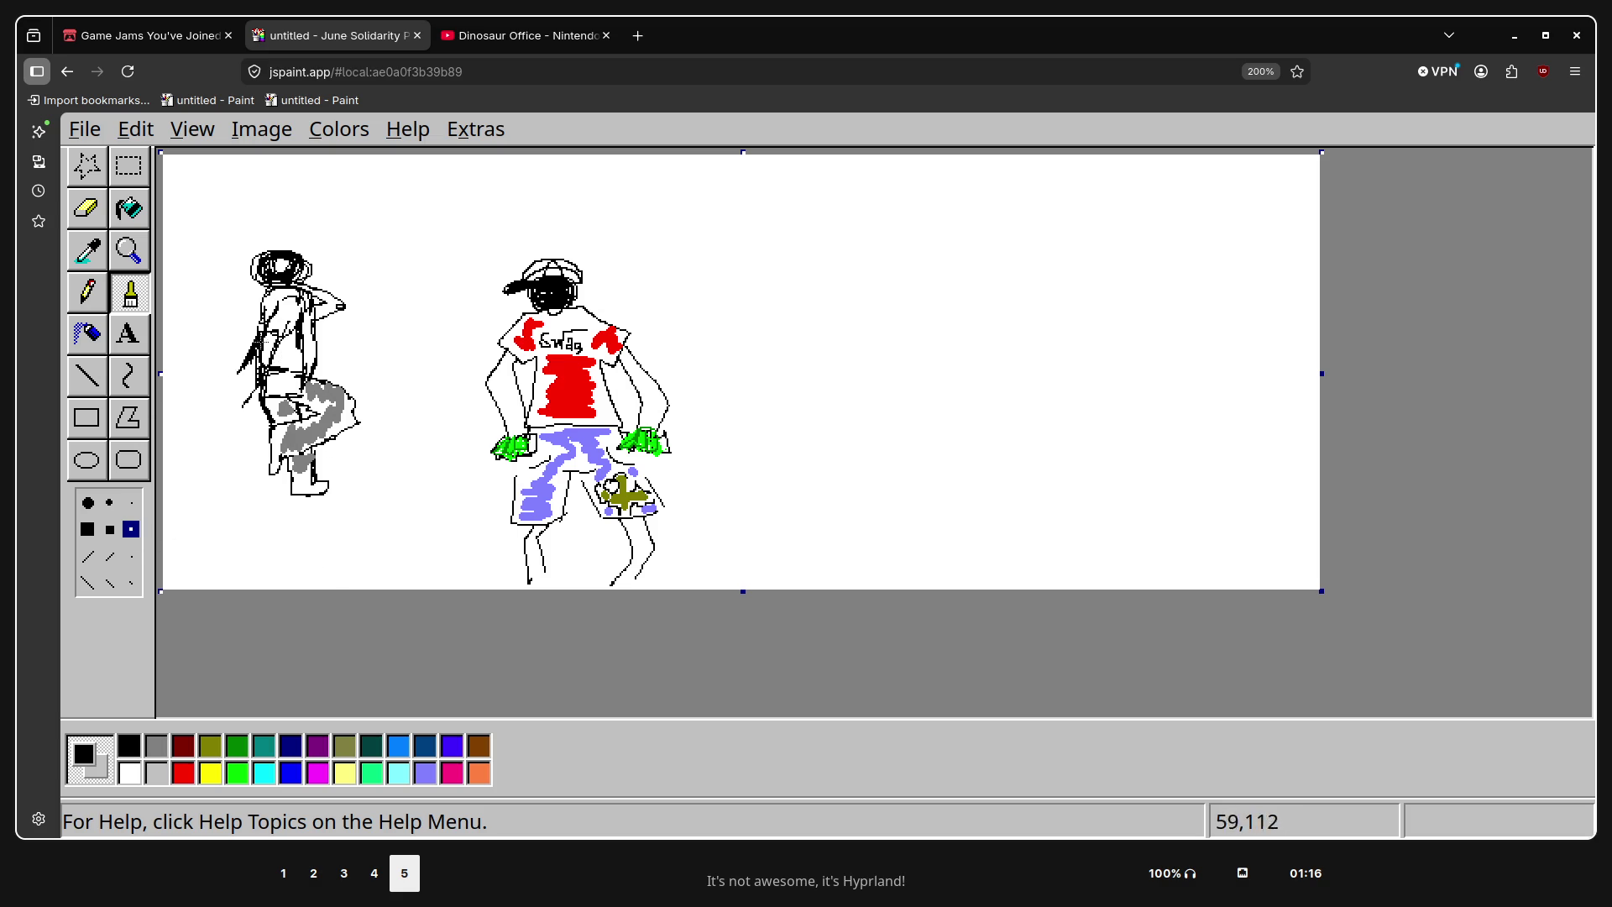
mouse_move(268, 335)
left_mouse_down()
mouse_move(235, 378)
mouse_move(236, 414)
left_mouse_up()
mouse_move(321, 301)
left_mouse_down()
mouse_move(295, 290)
mouse_move(341, 313)
mouse_move(306, 287)
left_mouse_up()
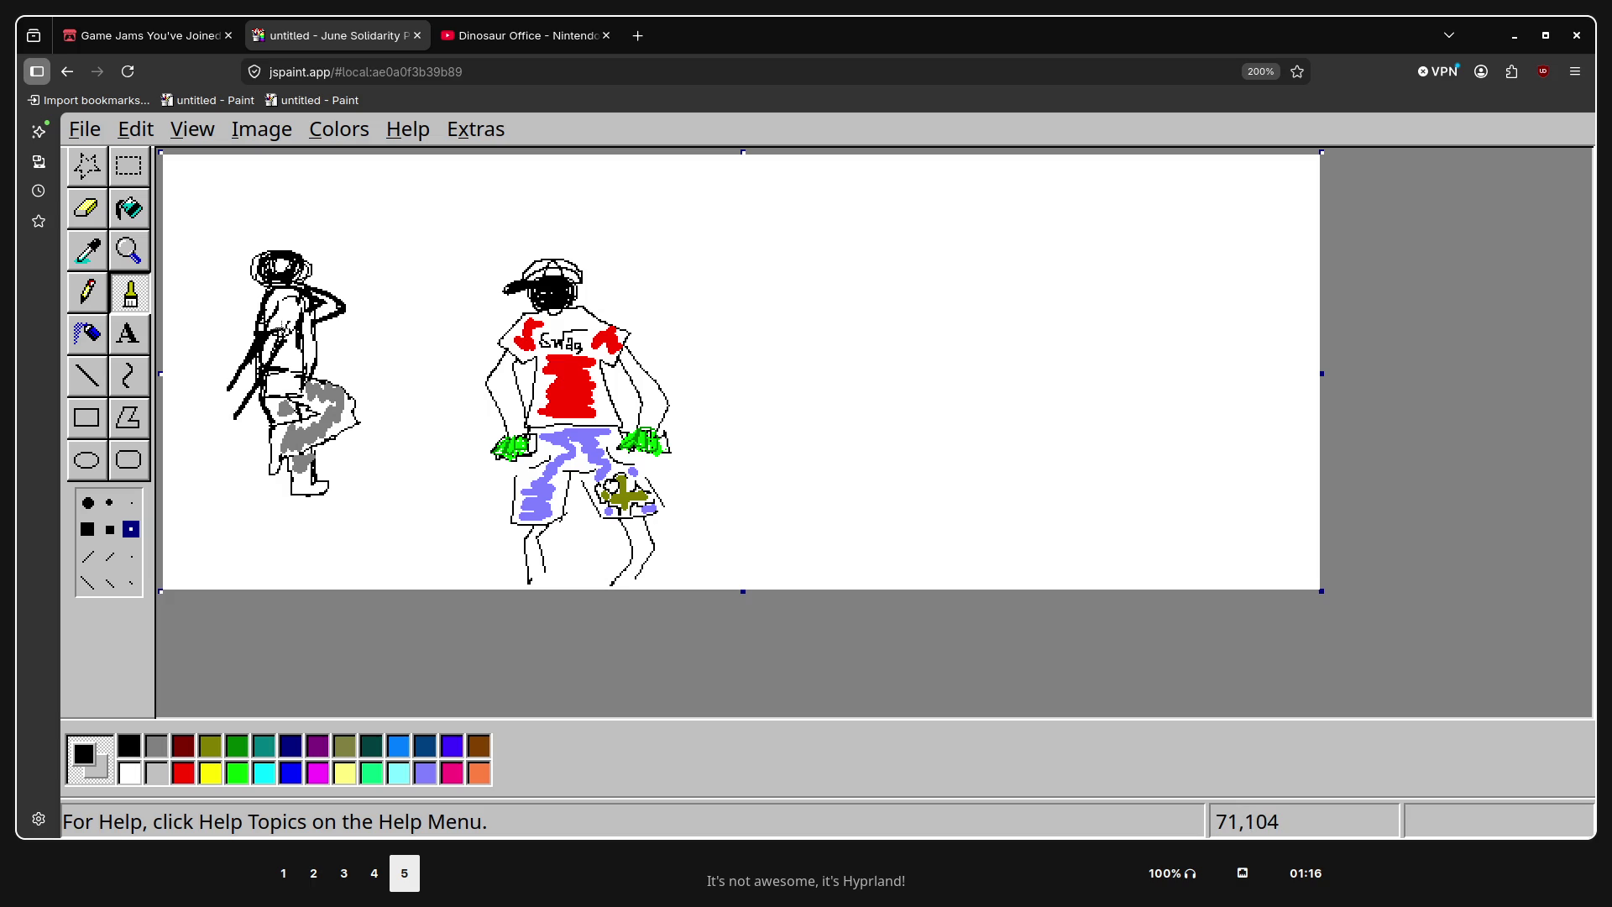
left_click_drag(259, 401, 315, 328)
left_click(93, 222)
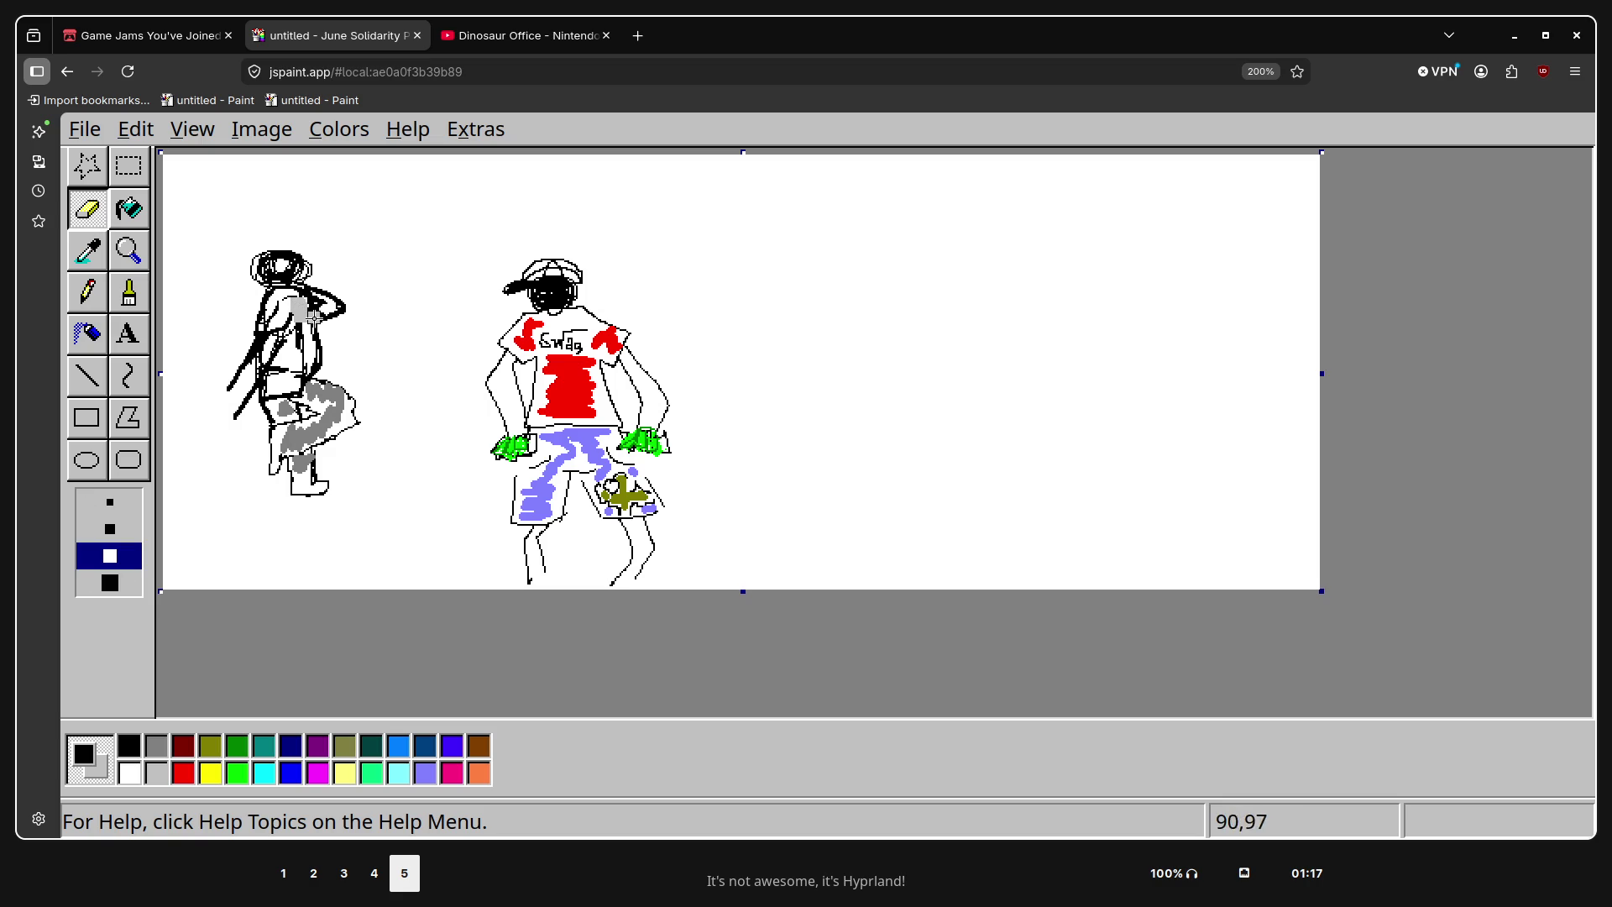
Erase the stray diagonal lines crossing the left figure's torso, with white and grey as the colours
left_click(129, 774)
right_click(128, 777)
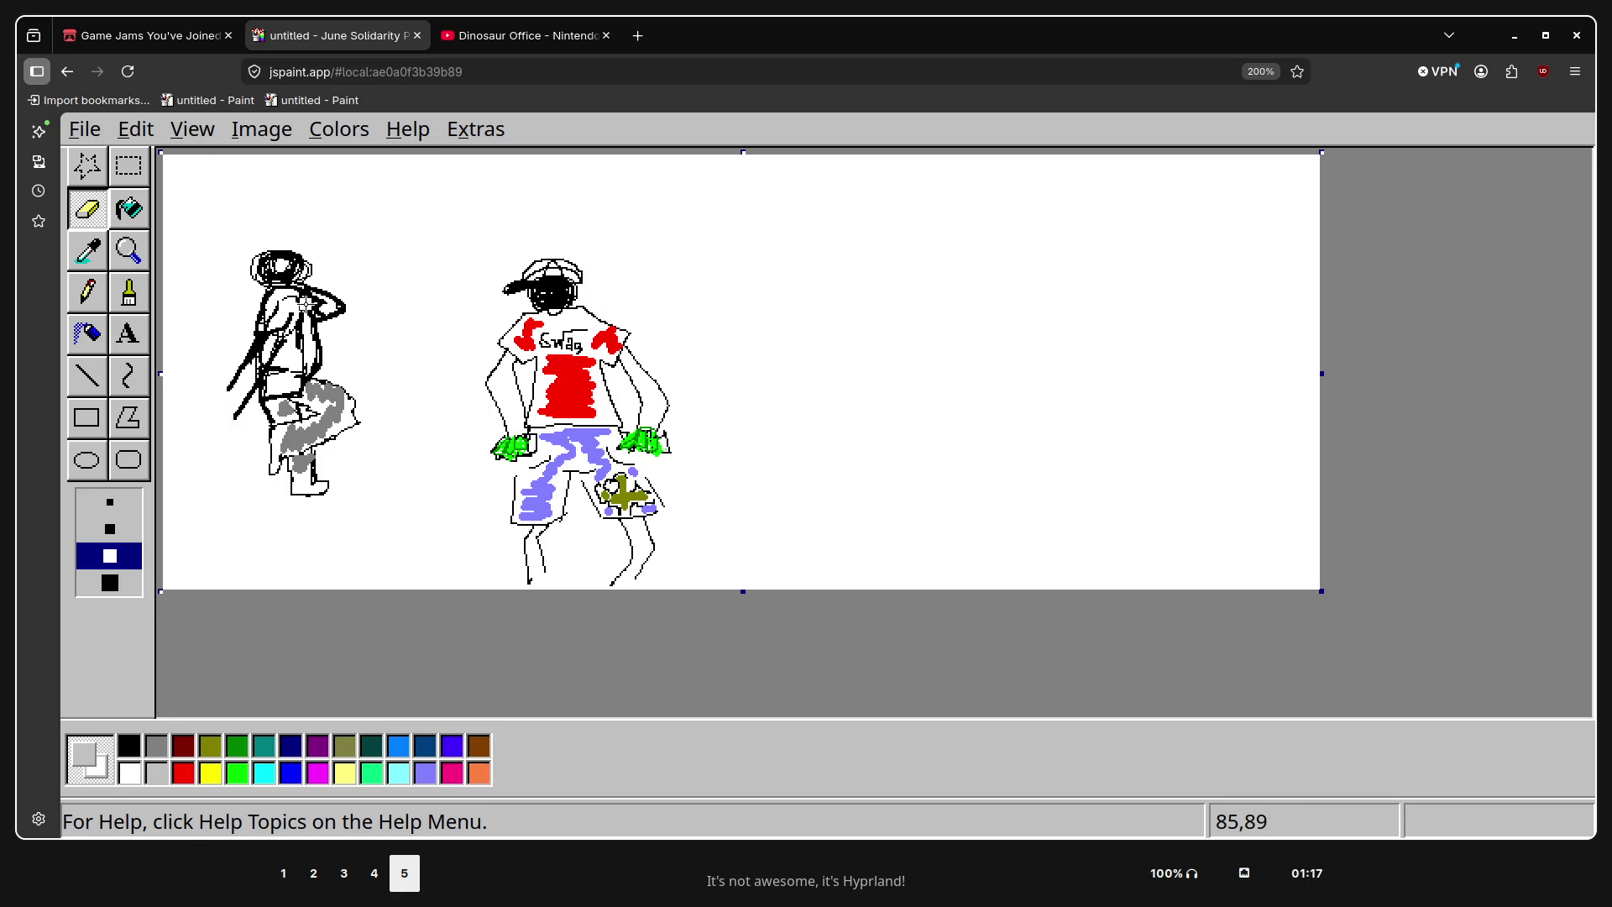
left_click_drag(311, 299, 279, 376)
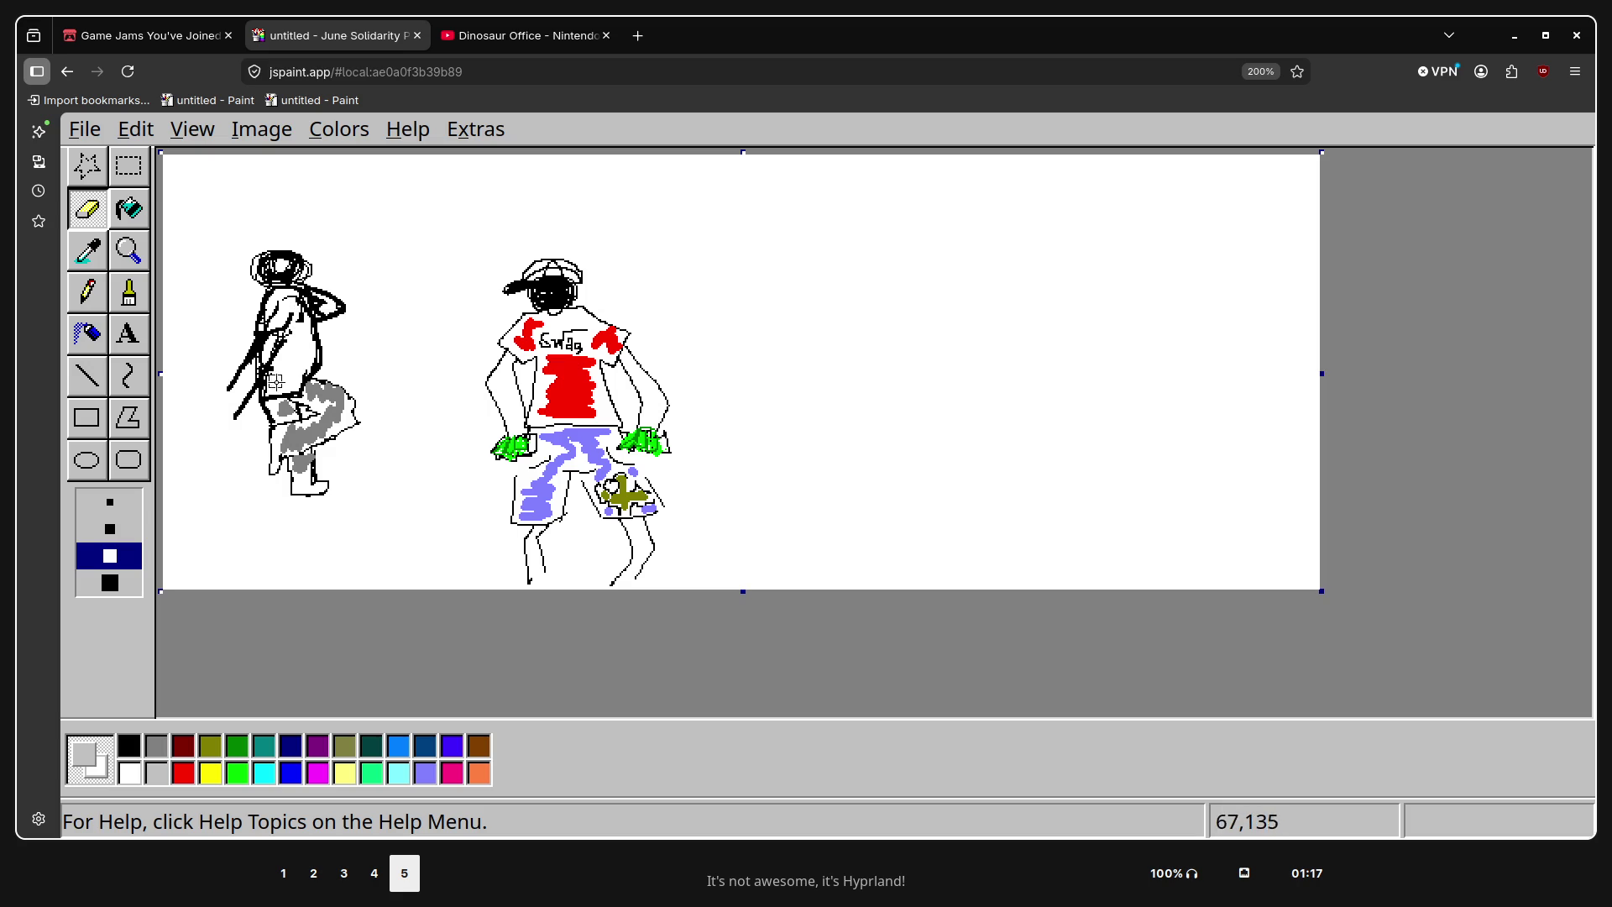
key("super+3")
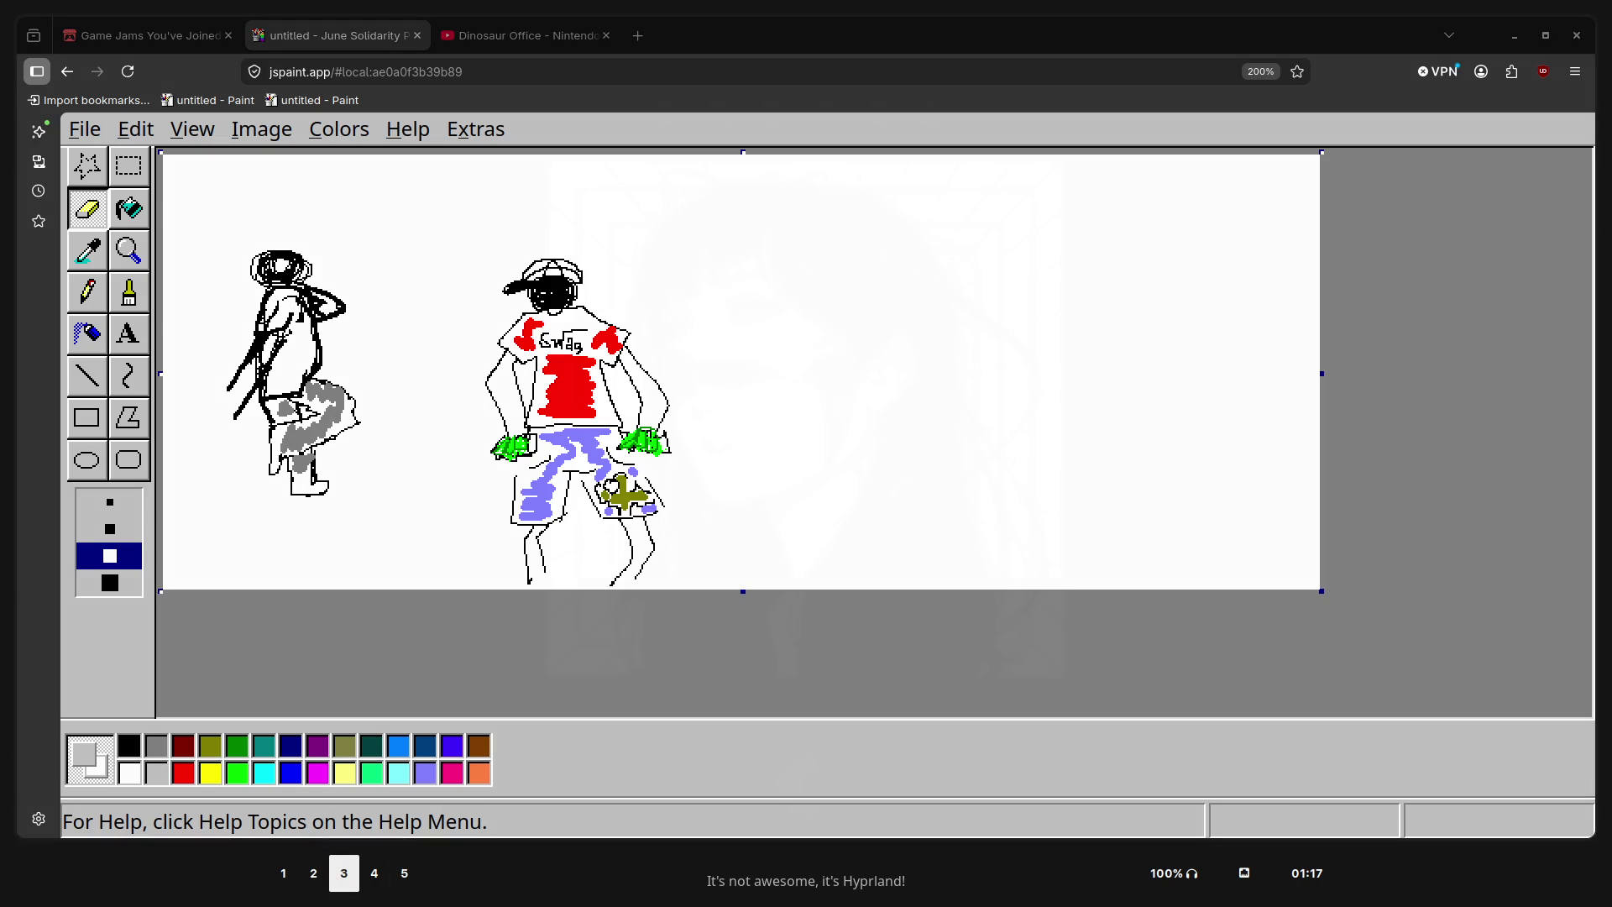
key("super+5")
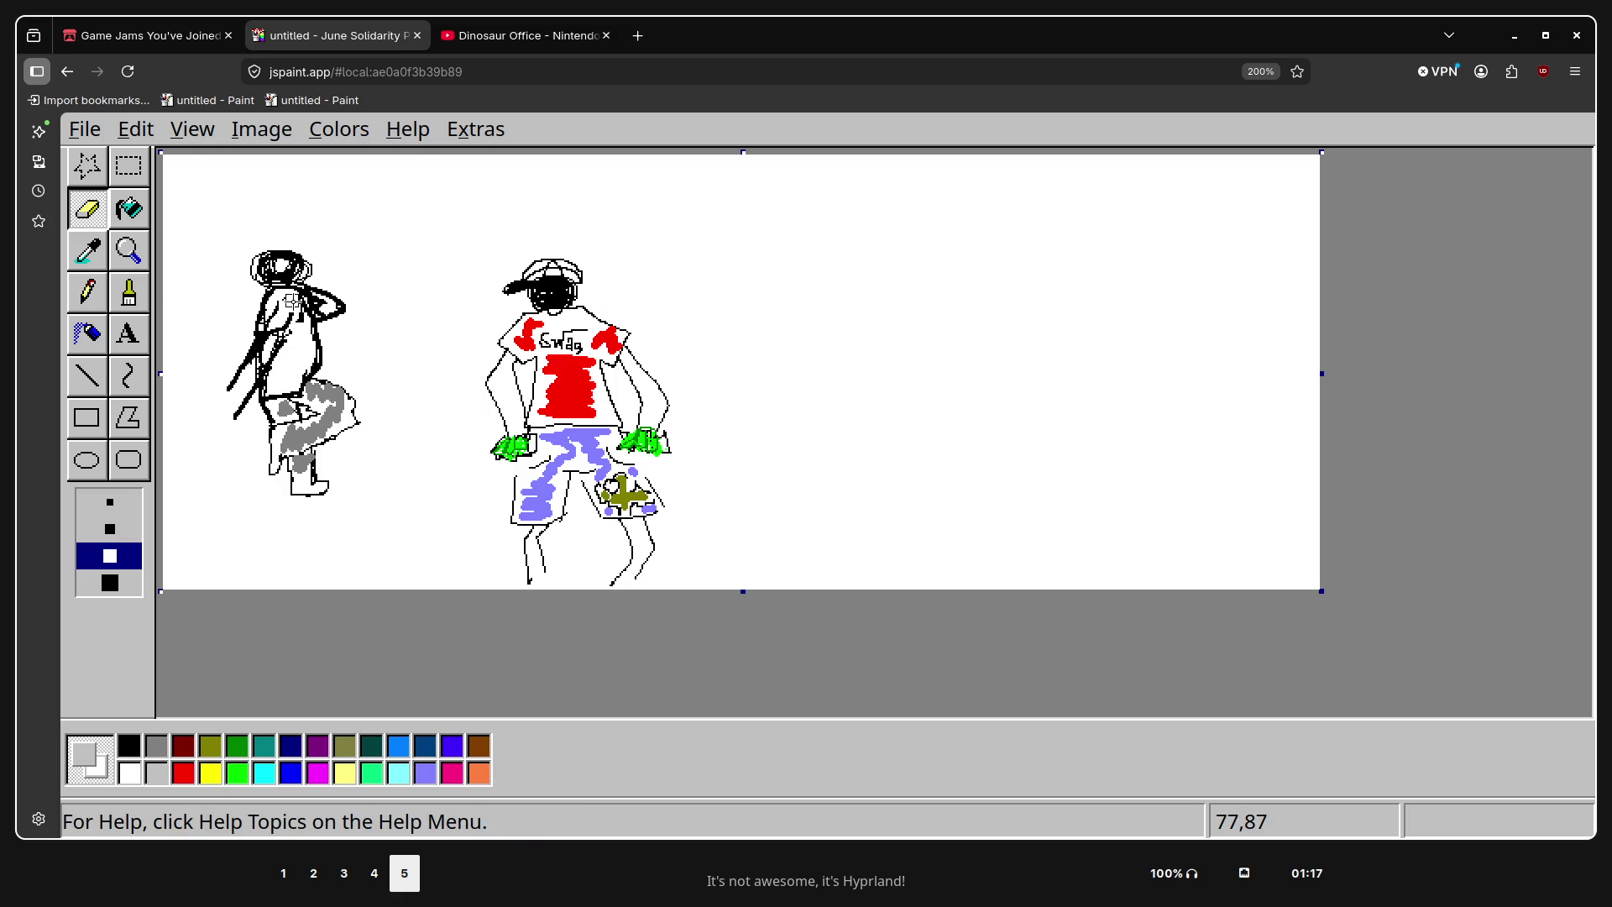
key("super+2")
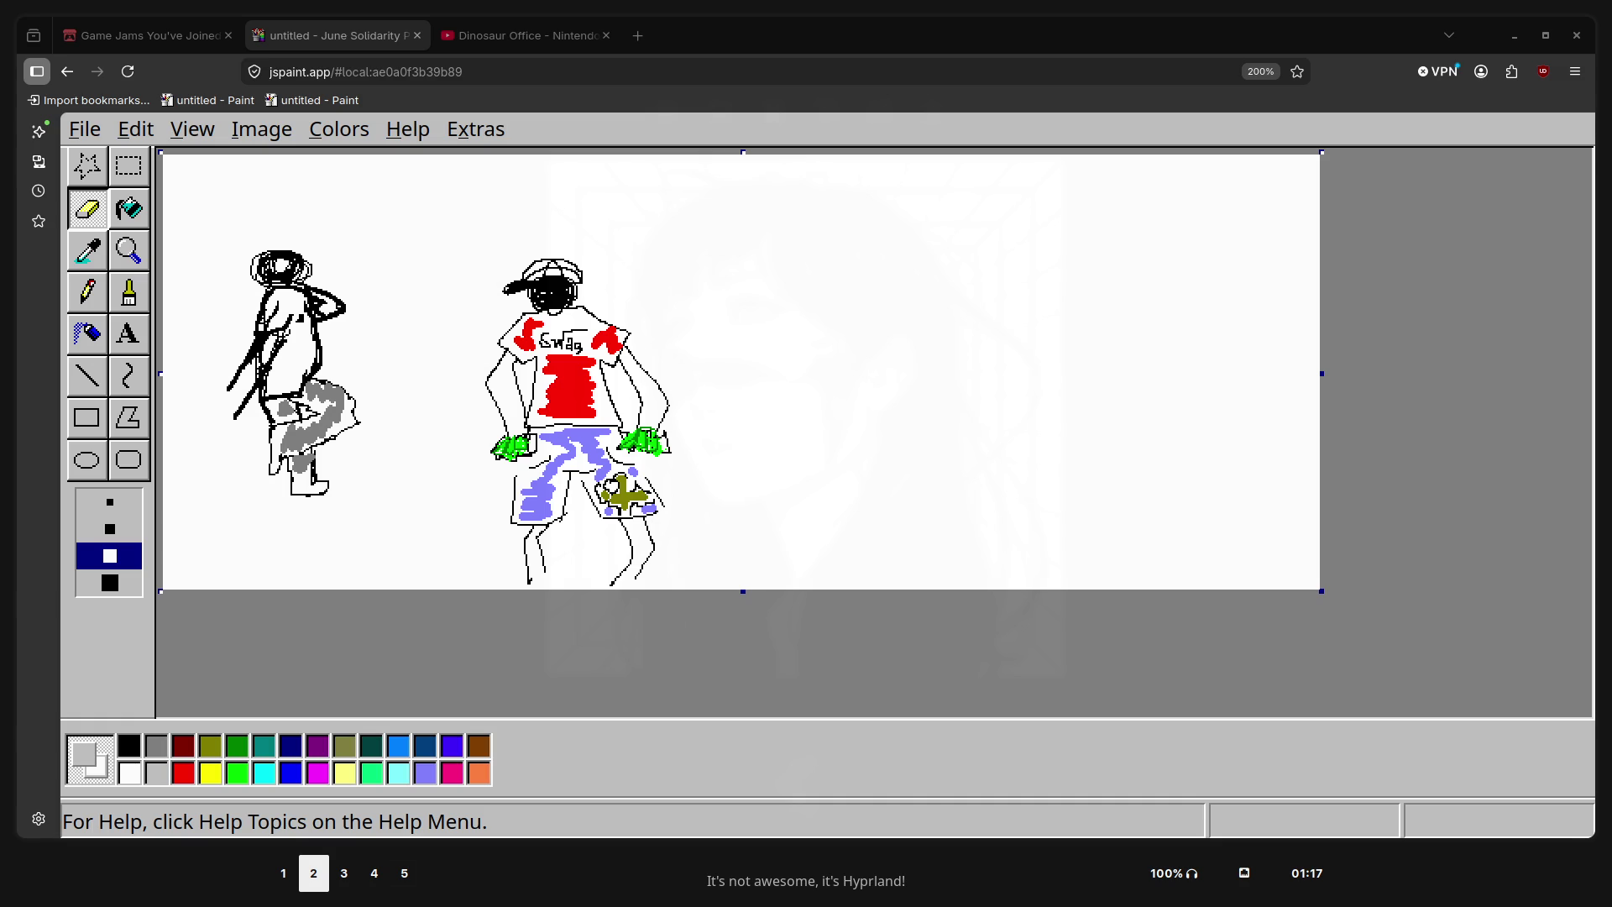
mouse_move(288, 345)
left_mouse_down()
mouse_move(238, 401)
mouse_move(241, 339)
mouse_move(294, 336)
mouse_move(332, 305)
mouse_move(409, 341)
left_mouse_up()
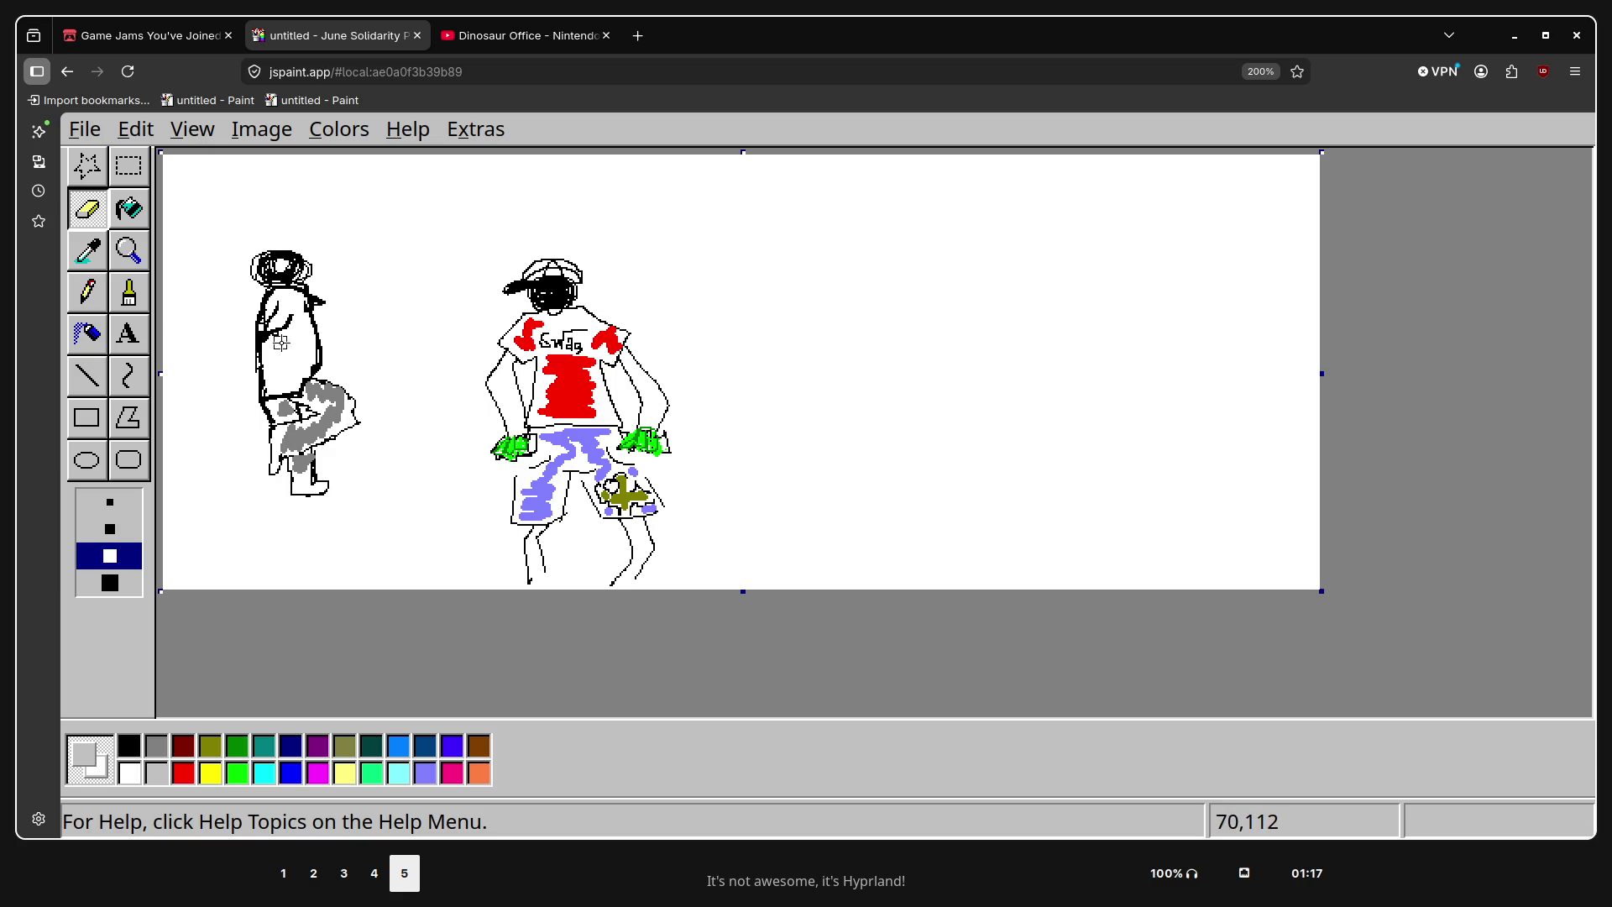
left_click(128, 293)
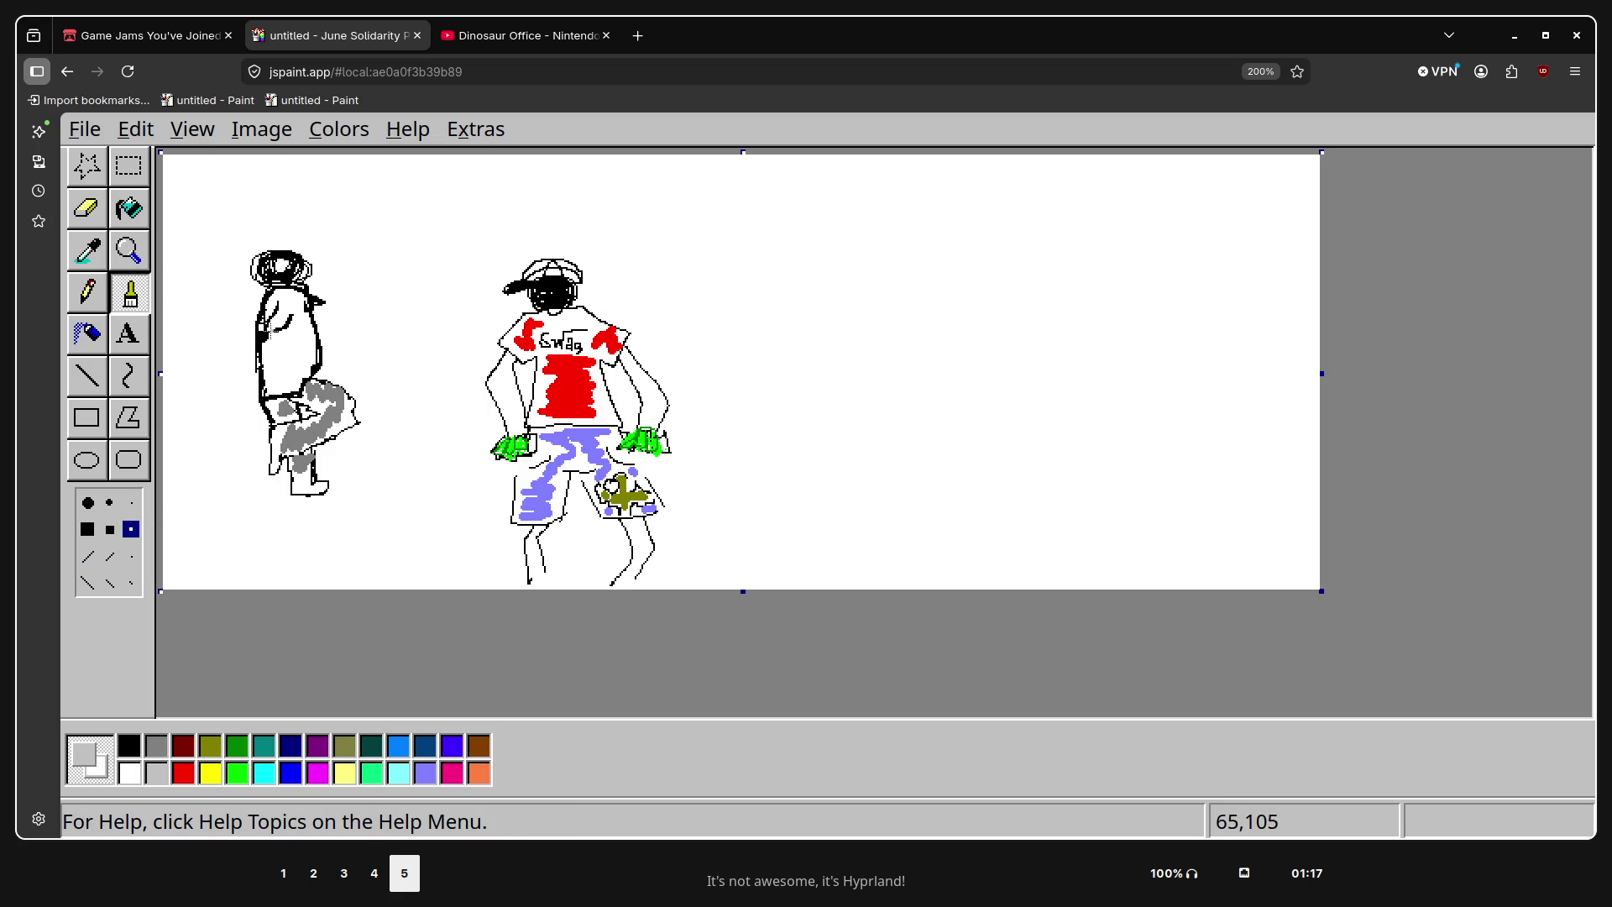
Redraw the left figure's arm in black, replacing the first attempt
left_click(130, 747)
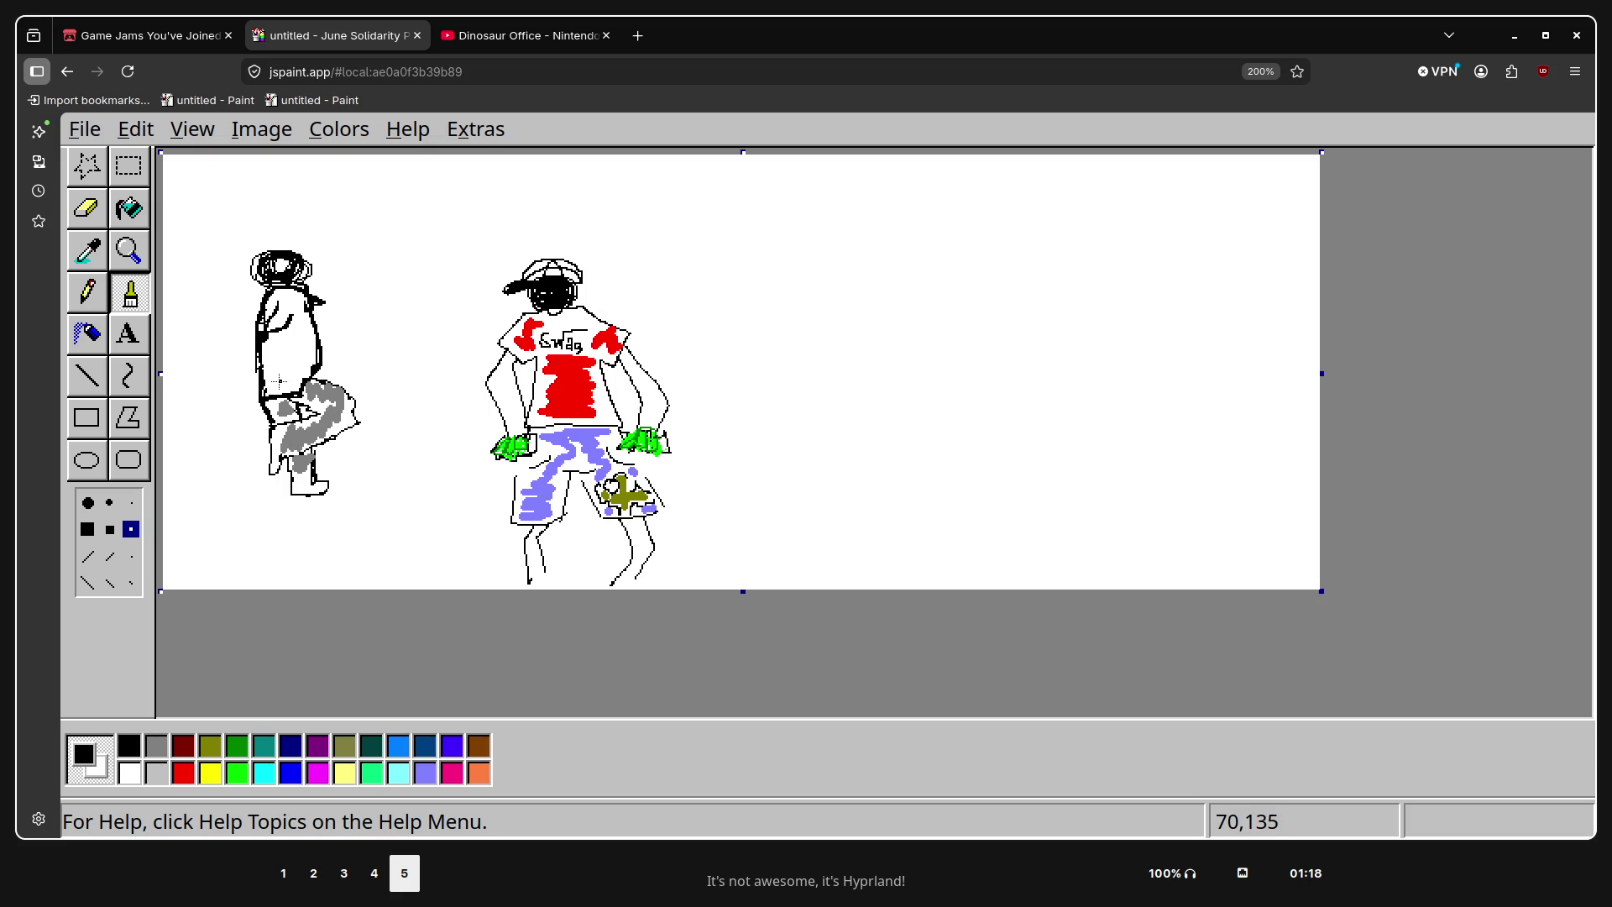
mouse_move(263, 333)
left_mouse_down()
mouse_move(272, 352)
mouse_move(261, 345)
mouse_move(249, 390)
left_mouse_up()
key("ctrl+z")
key("ctrl+z")
left_click_drag(283, 330, 268, 362)
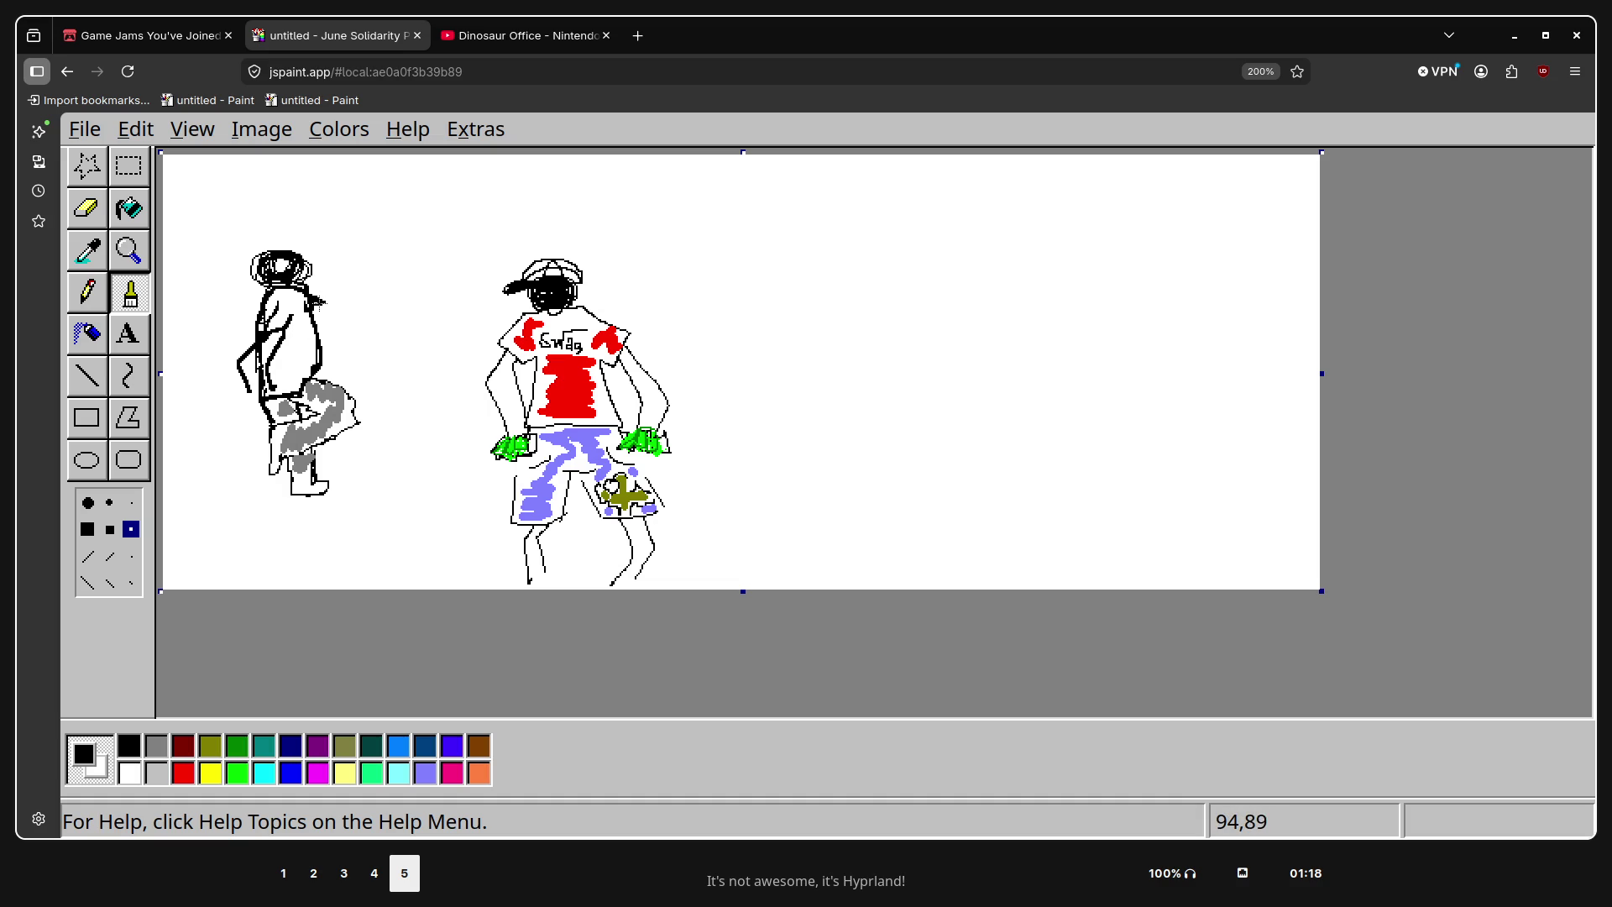
Add a black strand along the left figure's hair, dropping the extra extension
left_click_drag(325, 312, 303, 268)
mouse_move(311, 317)
left_mouse_down()
mouse_move(336, 331)
mouse_move(324, 326)
left_mouse_up()
key("ctrl+z")
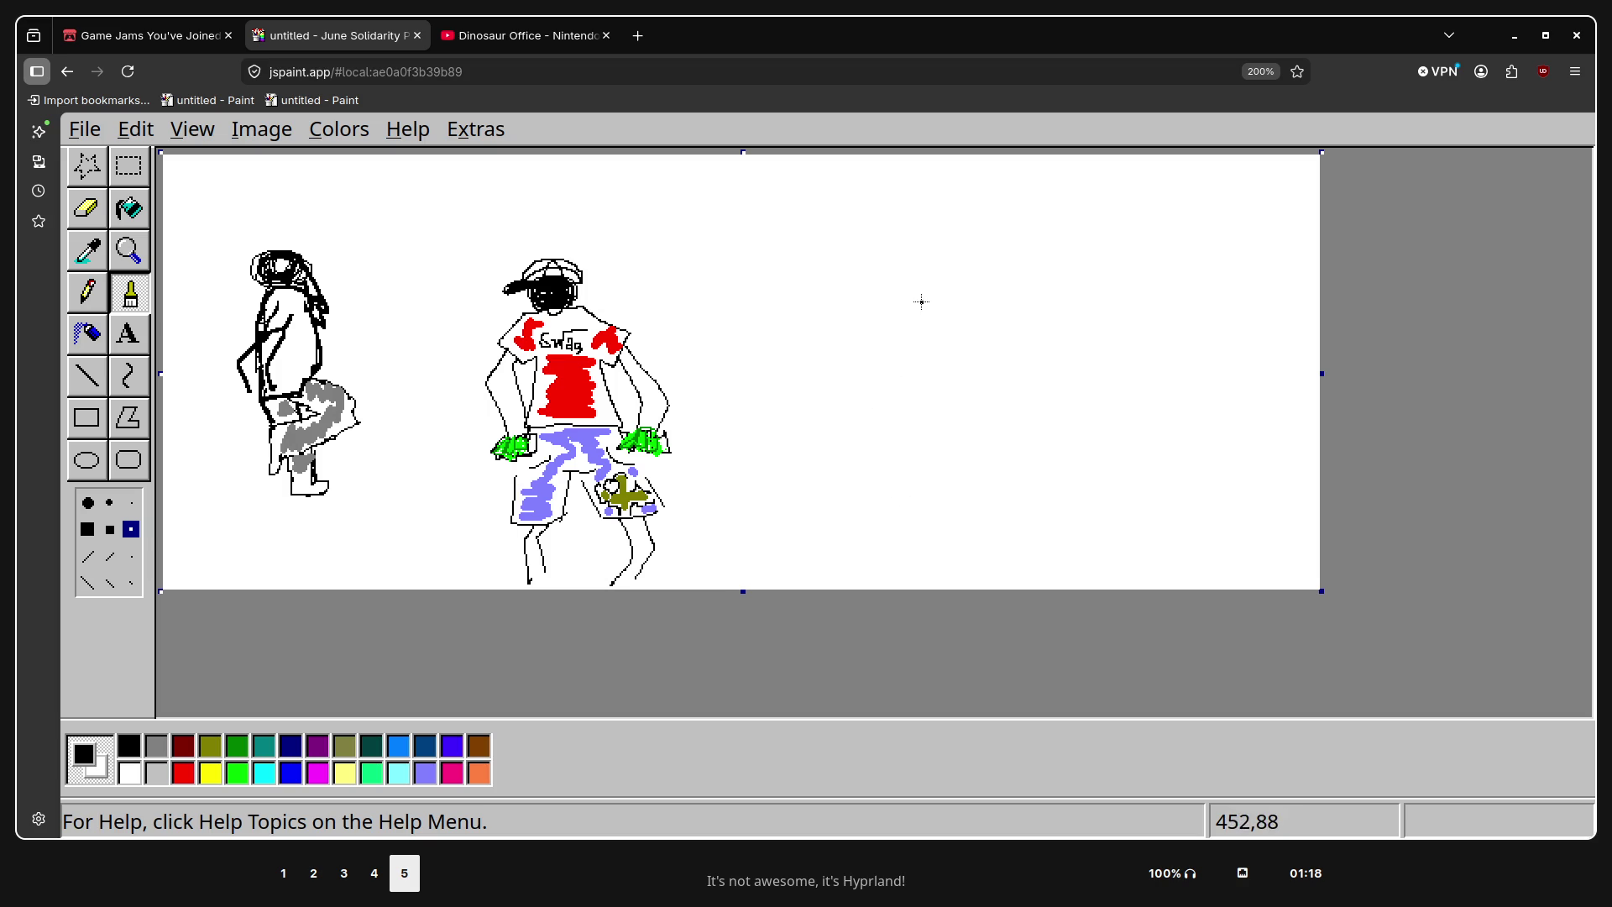
Draw a black blob head on the right and outline the body below it in dark grey
mouse_move(946, 294)
left_mouse_down()
mouse_move(923, 296)
mouse_move(963, 301)
mouse_move(958, 277)
mouse_move(913, 275)
mouse_move(960, 280)
mouse_move(918, 287)
mouse_move(963, 310)
left_mouse_up()
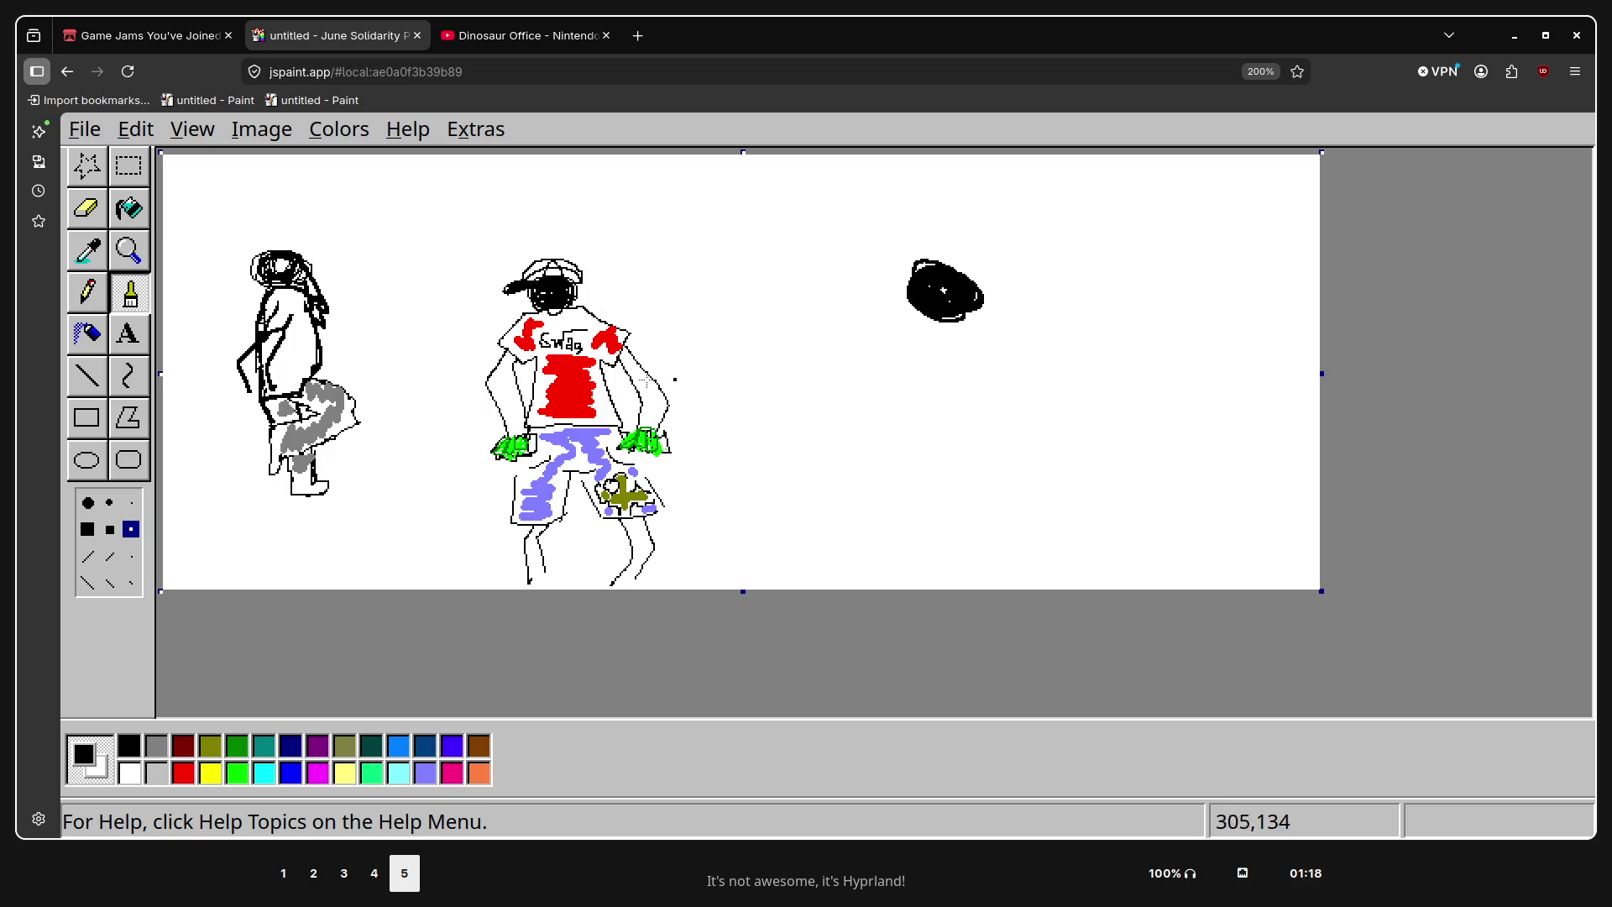
left_click(165, 744)
left_click_drag(916, 306, 956, 316)
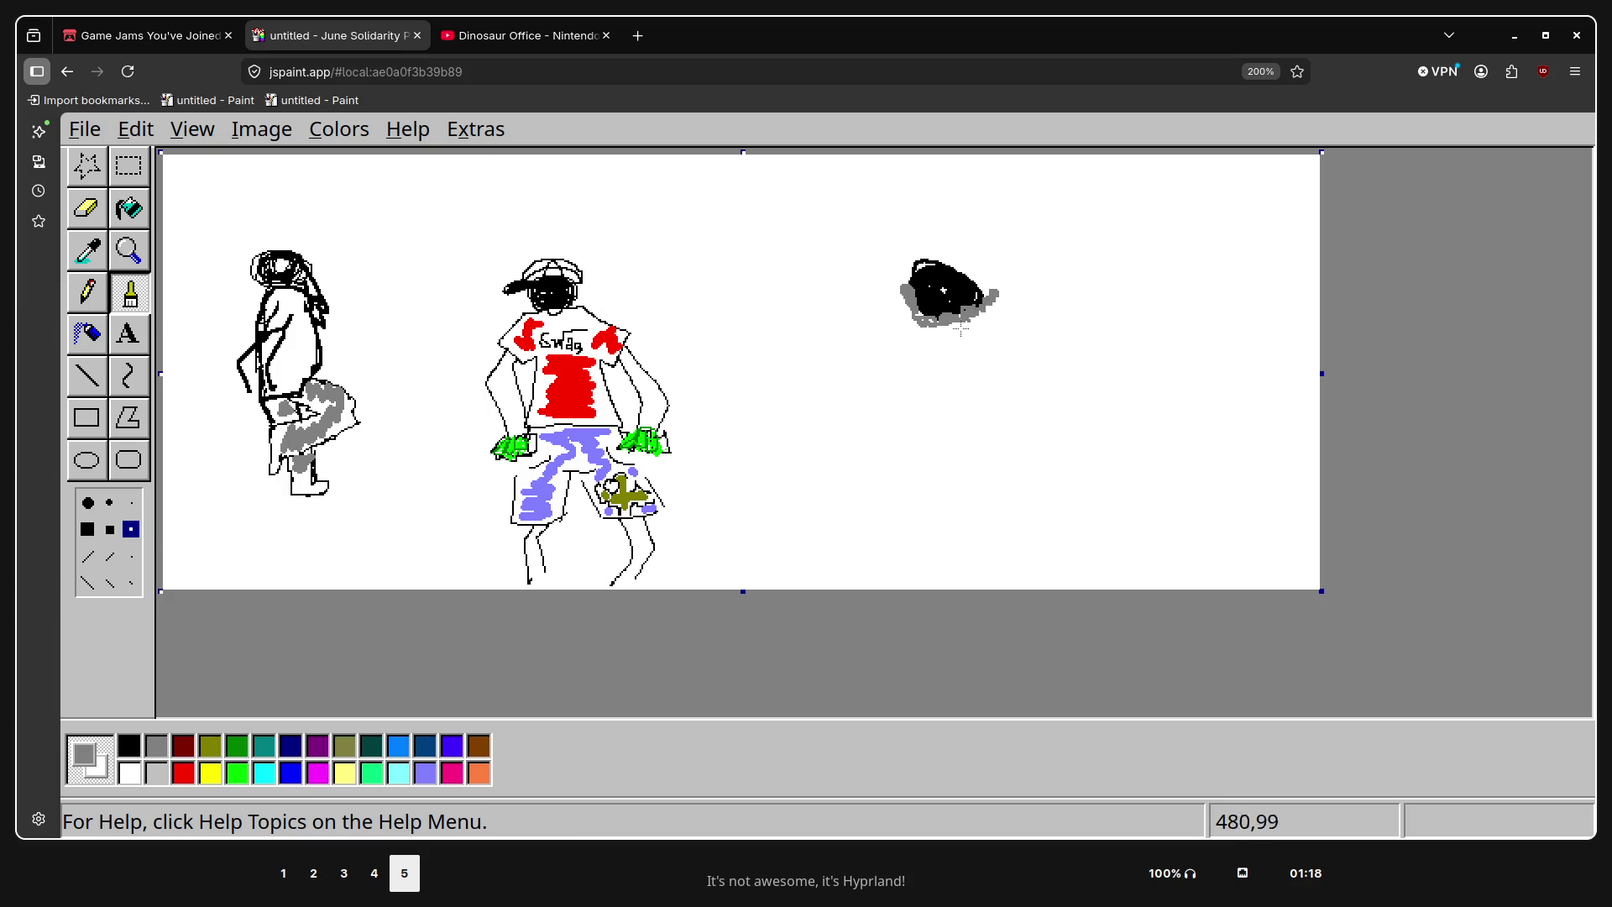
left_click_drag(903, 290, 899, 441)
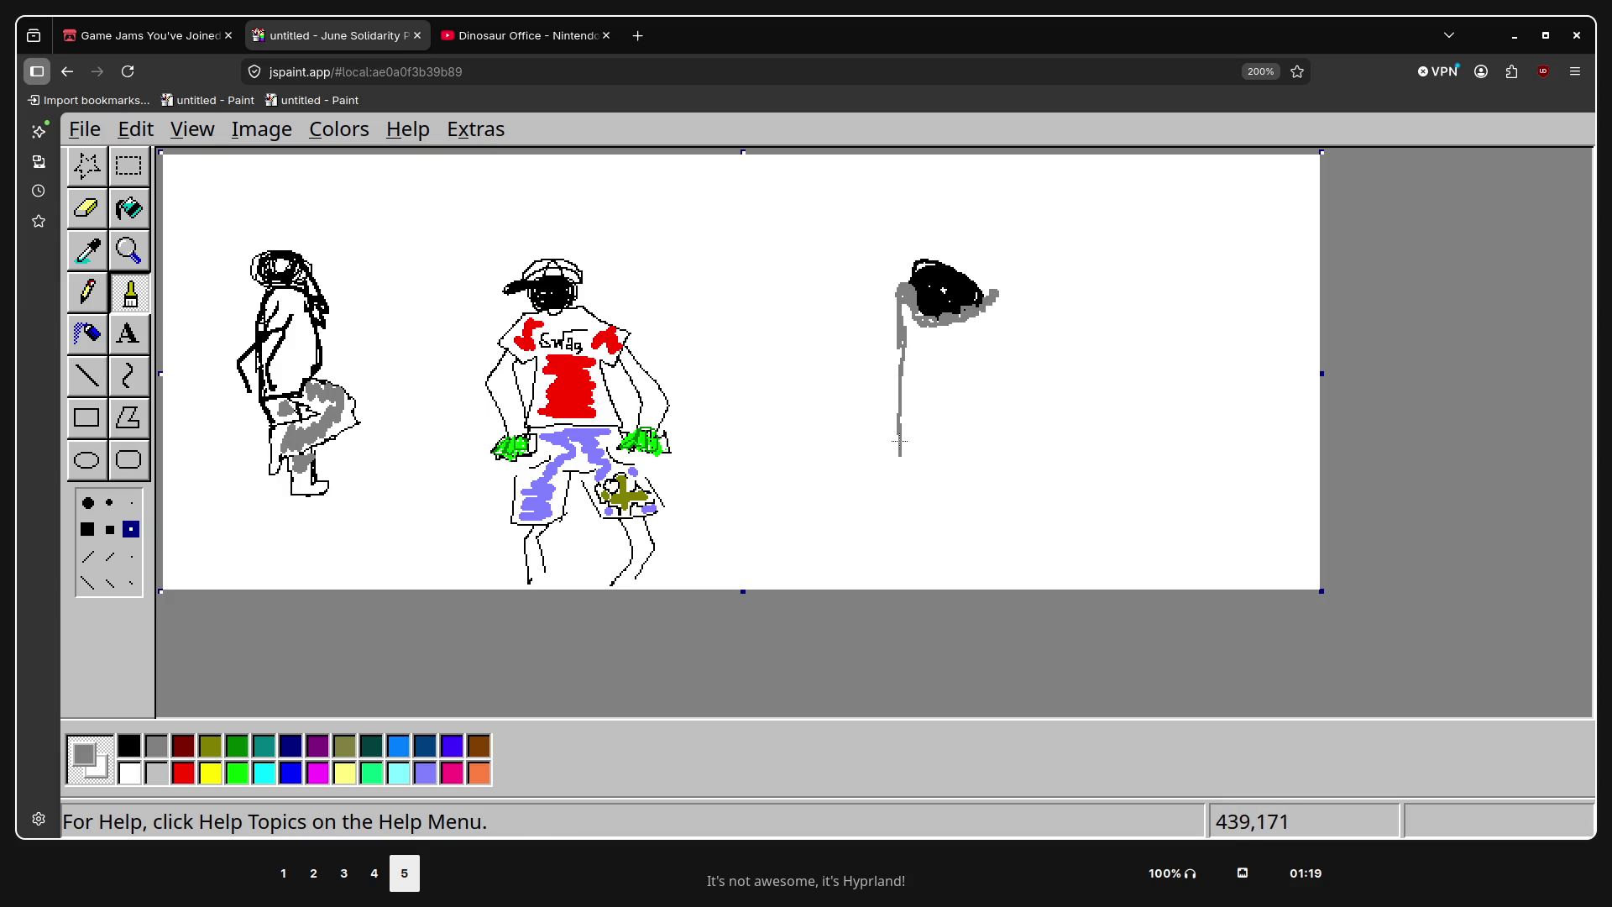
key("ctrl+z")
mouse_move(900, 299)
left_mouse_down()
mouse_move(921, 502)
mouse_move(960, 403)
mouse_move(990, 492)
mouse_move(1029, 465)
mouse_move(993, 294)
left_mouse_up()
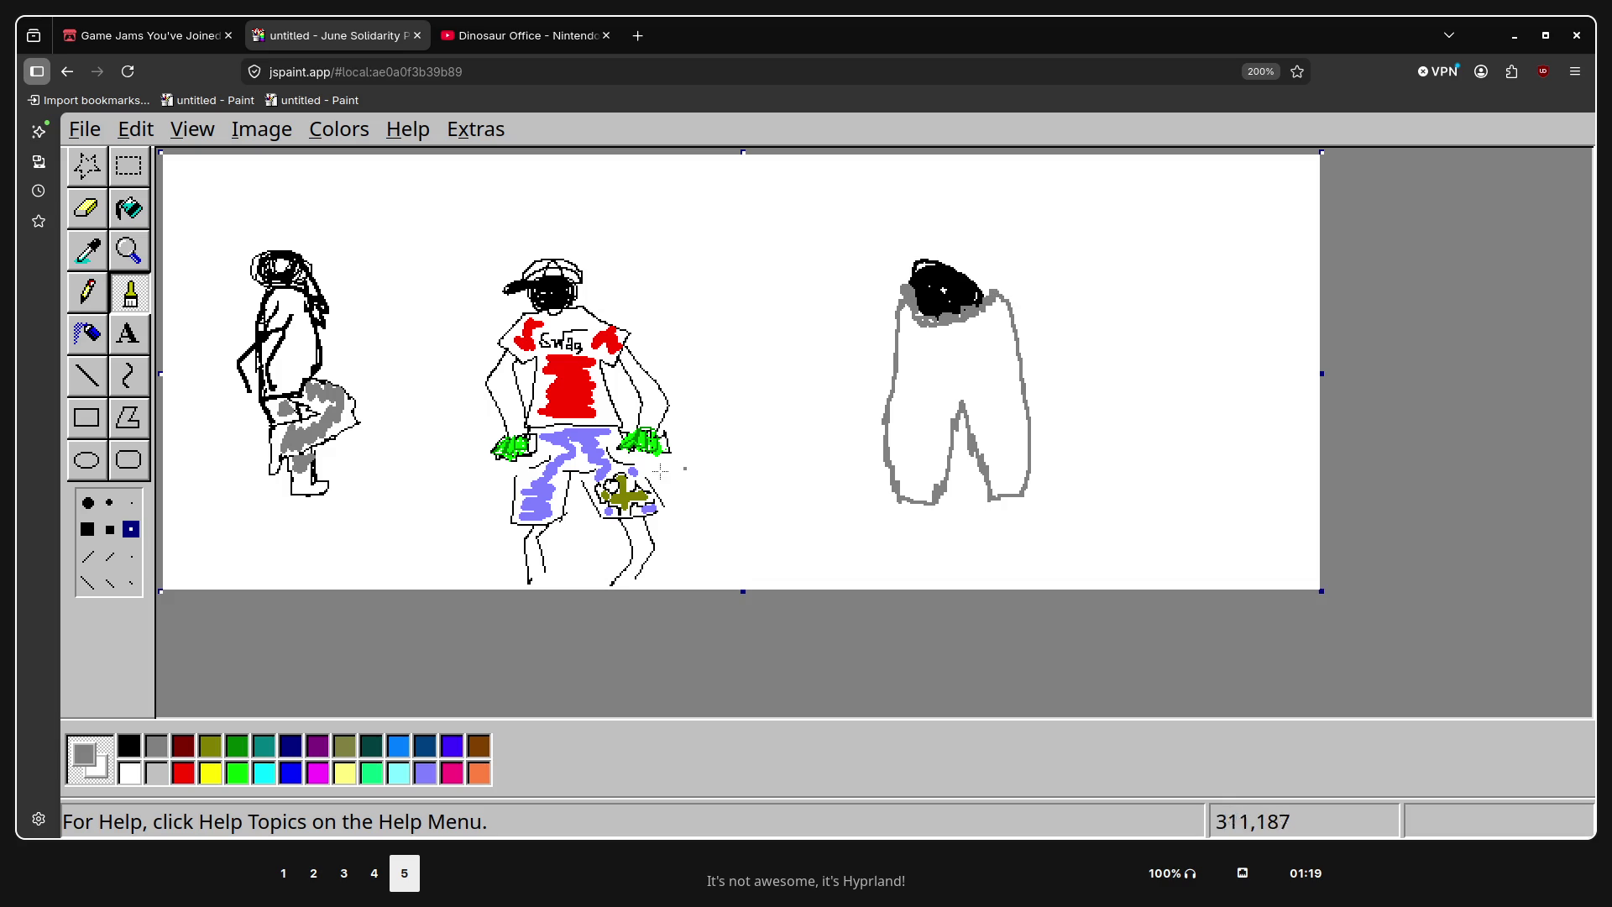
Fill the right figure's body with light grey
left_click(130, 209)
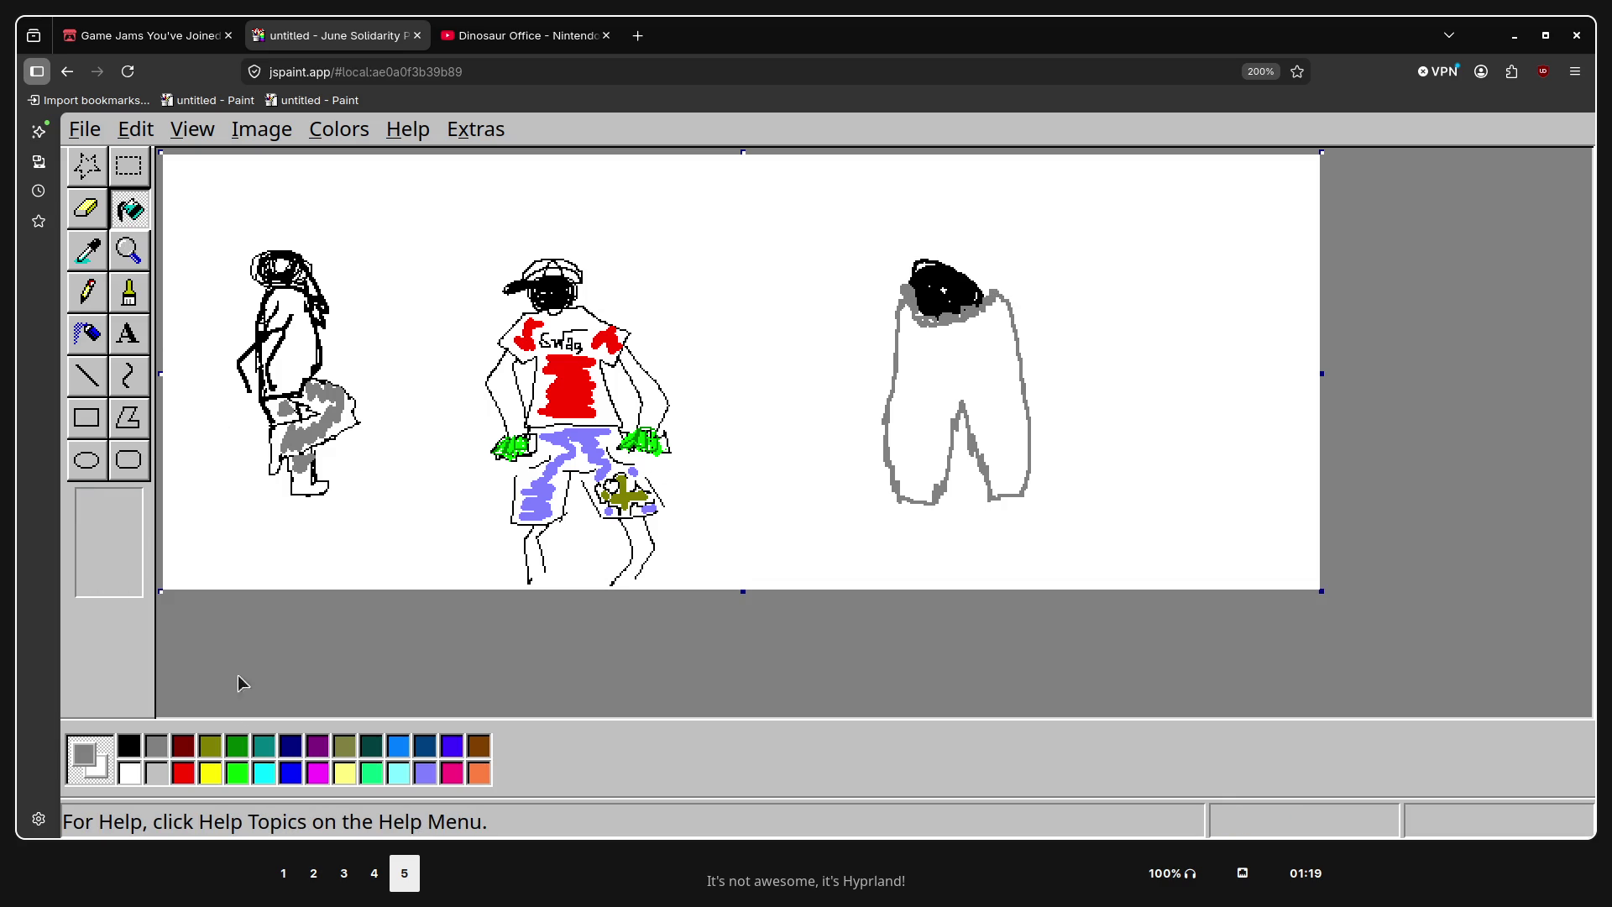
left_click(156, 772)
left_click(1006, 346)
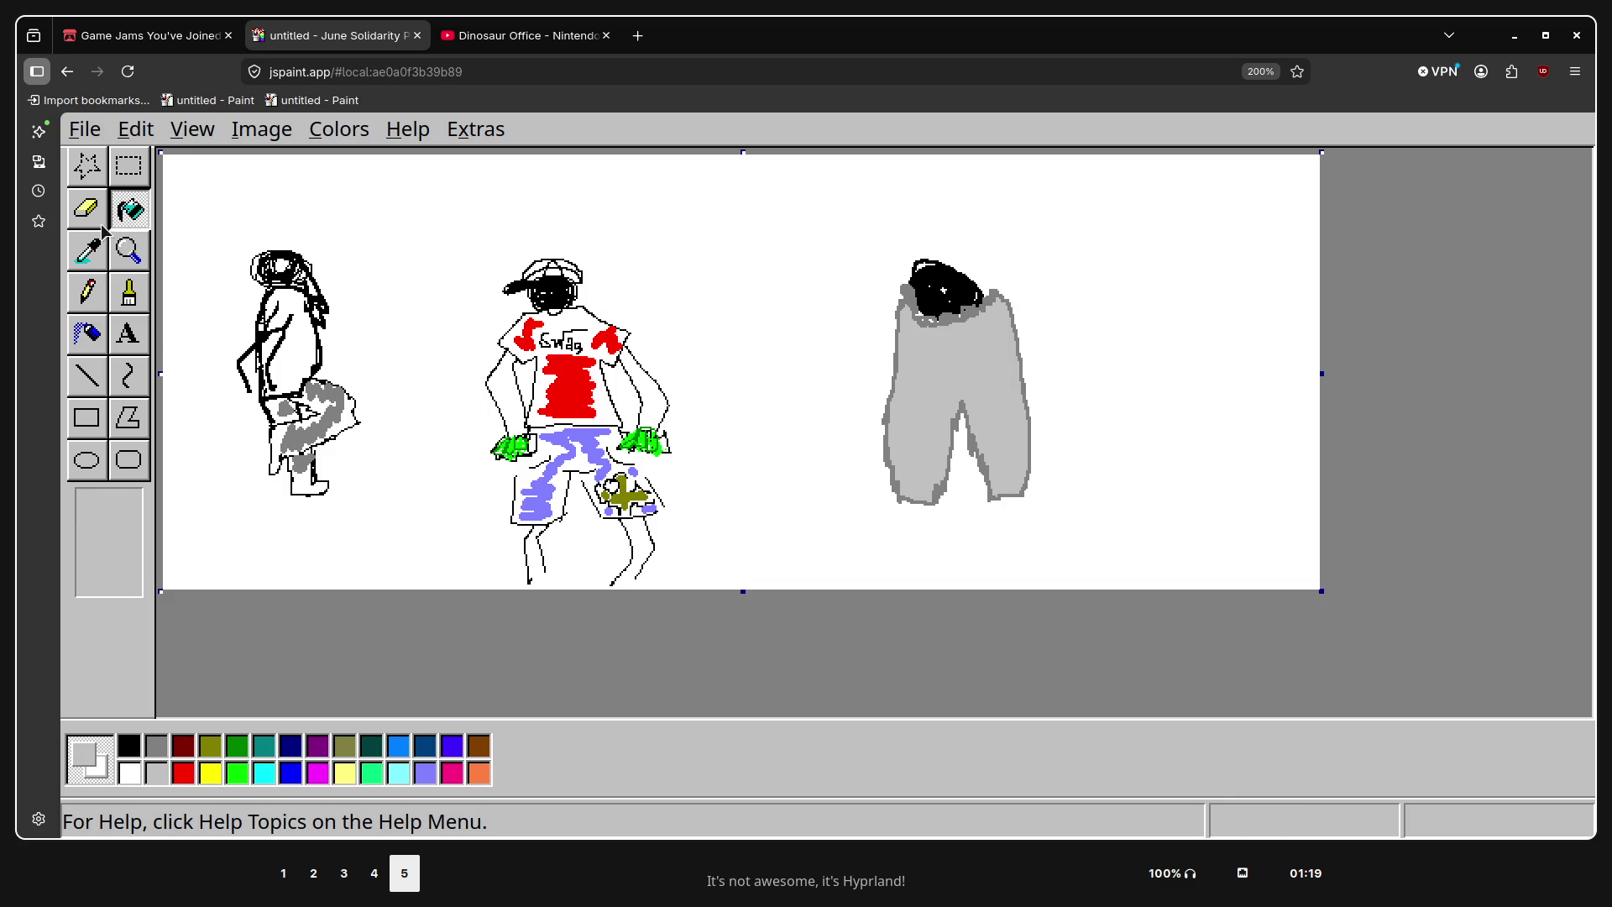
Try a black mark below the trousers and a light-grey loop under the head, undoing each
left_click(94, 252)
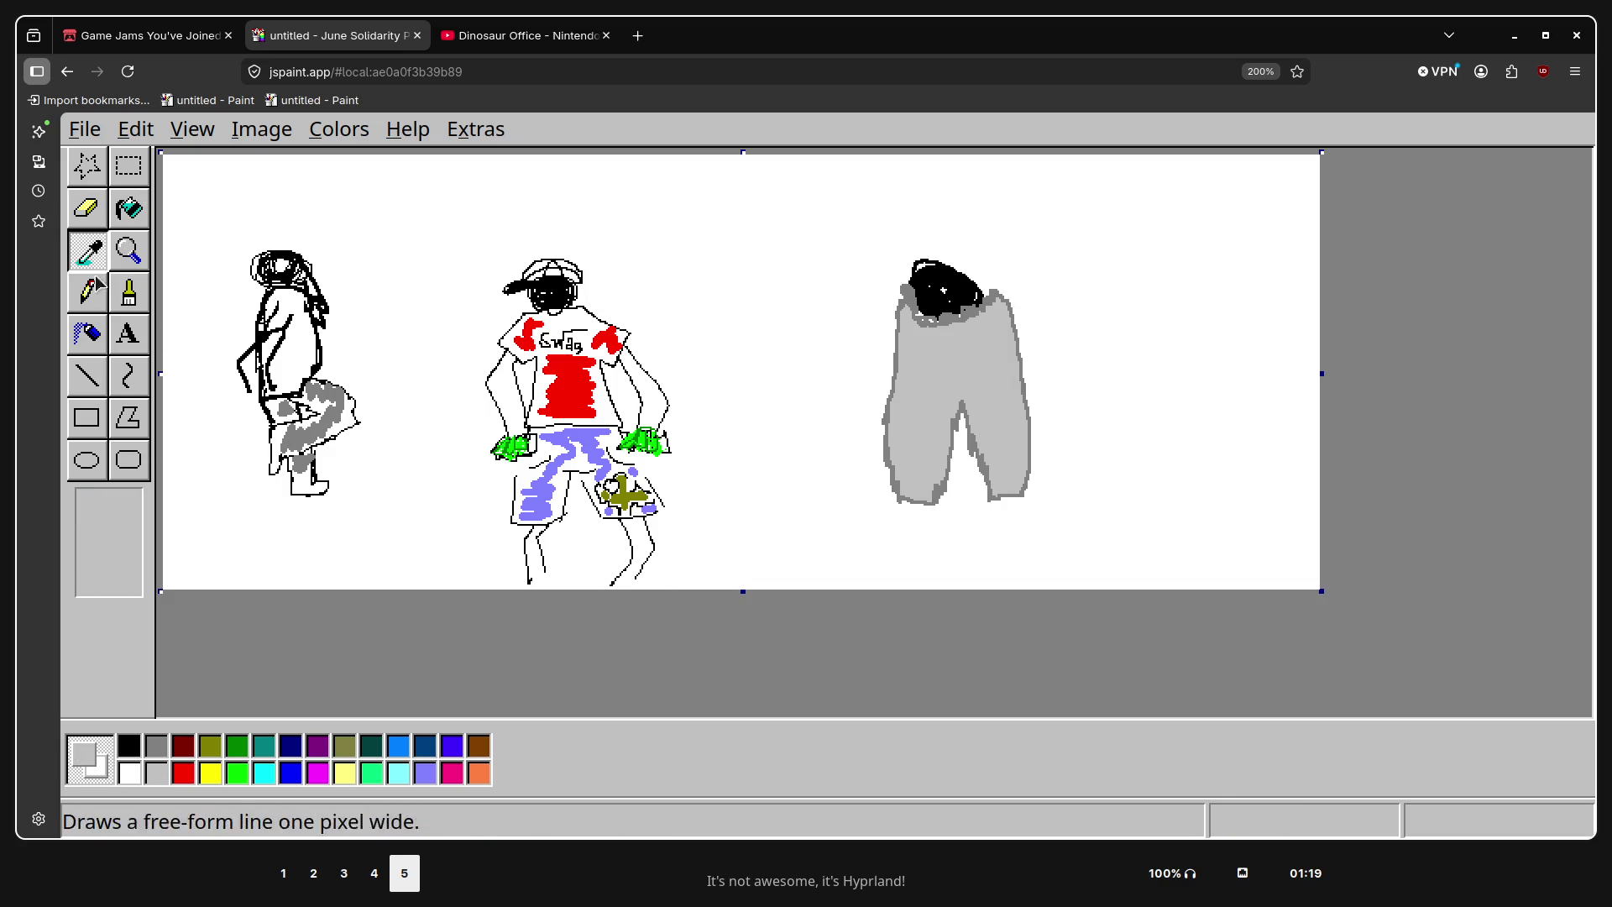
left_click(129, 745)
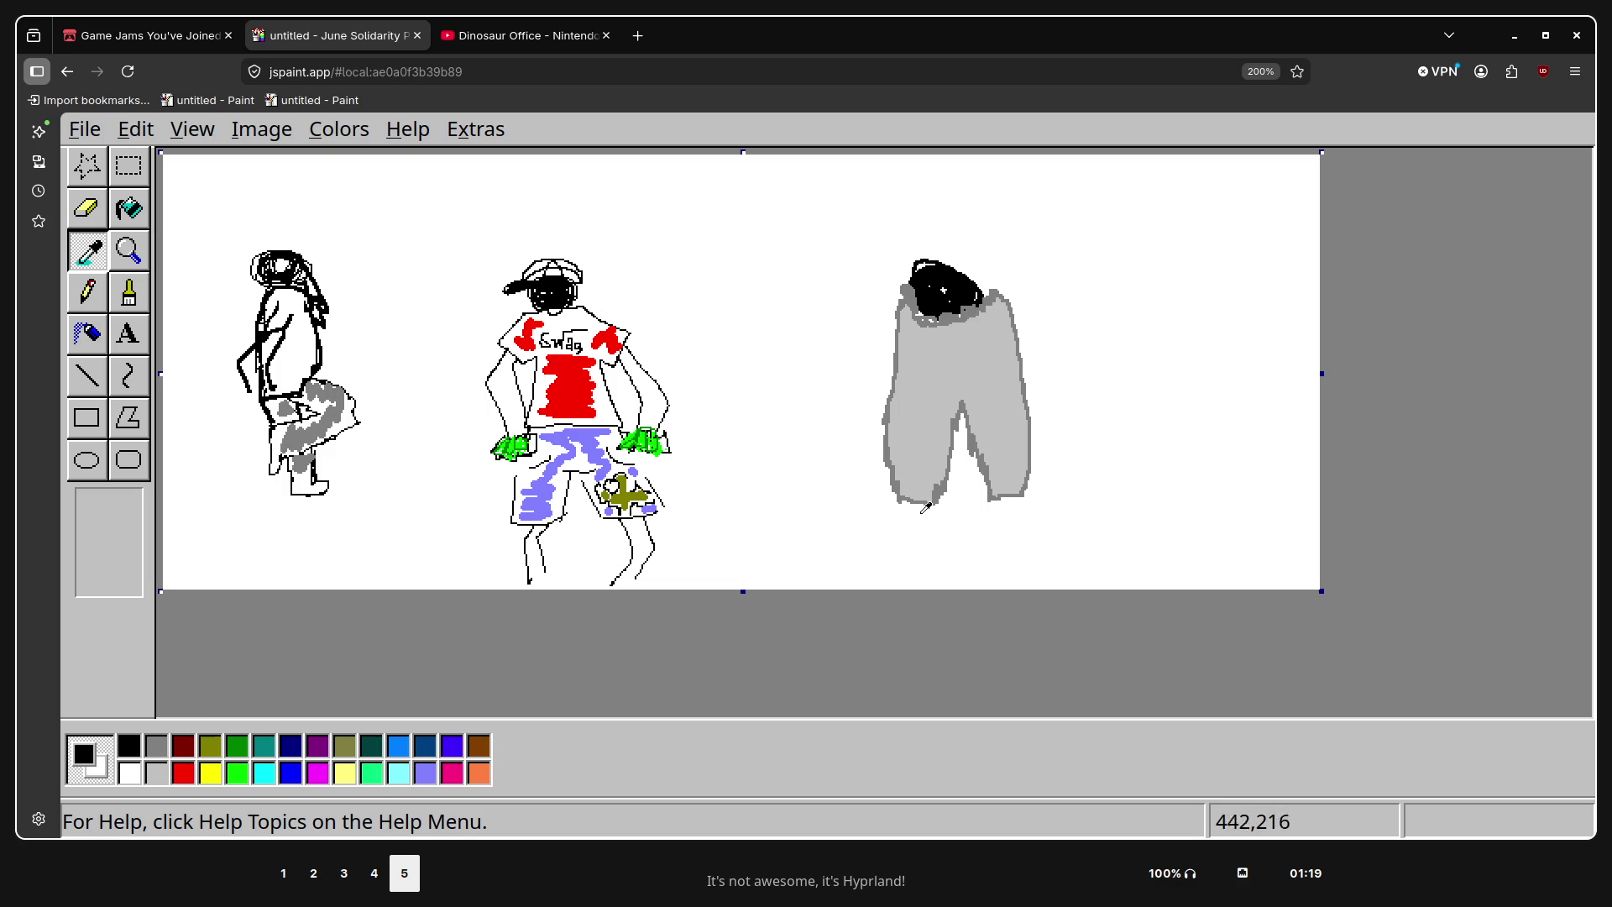
left_click(129, 293)
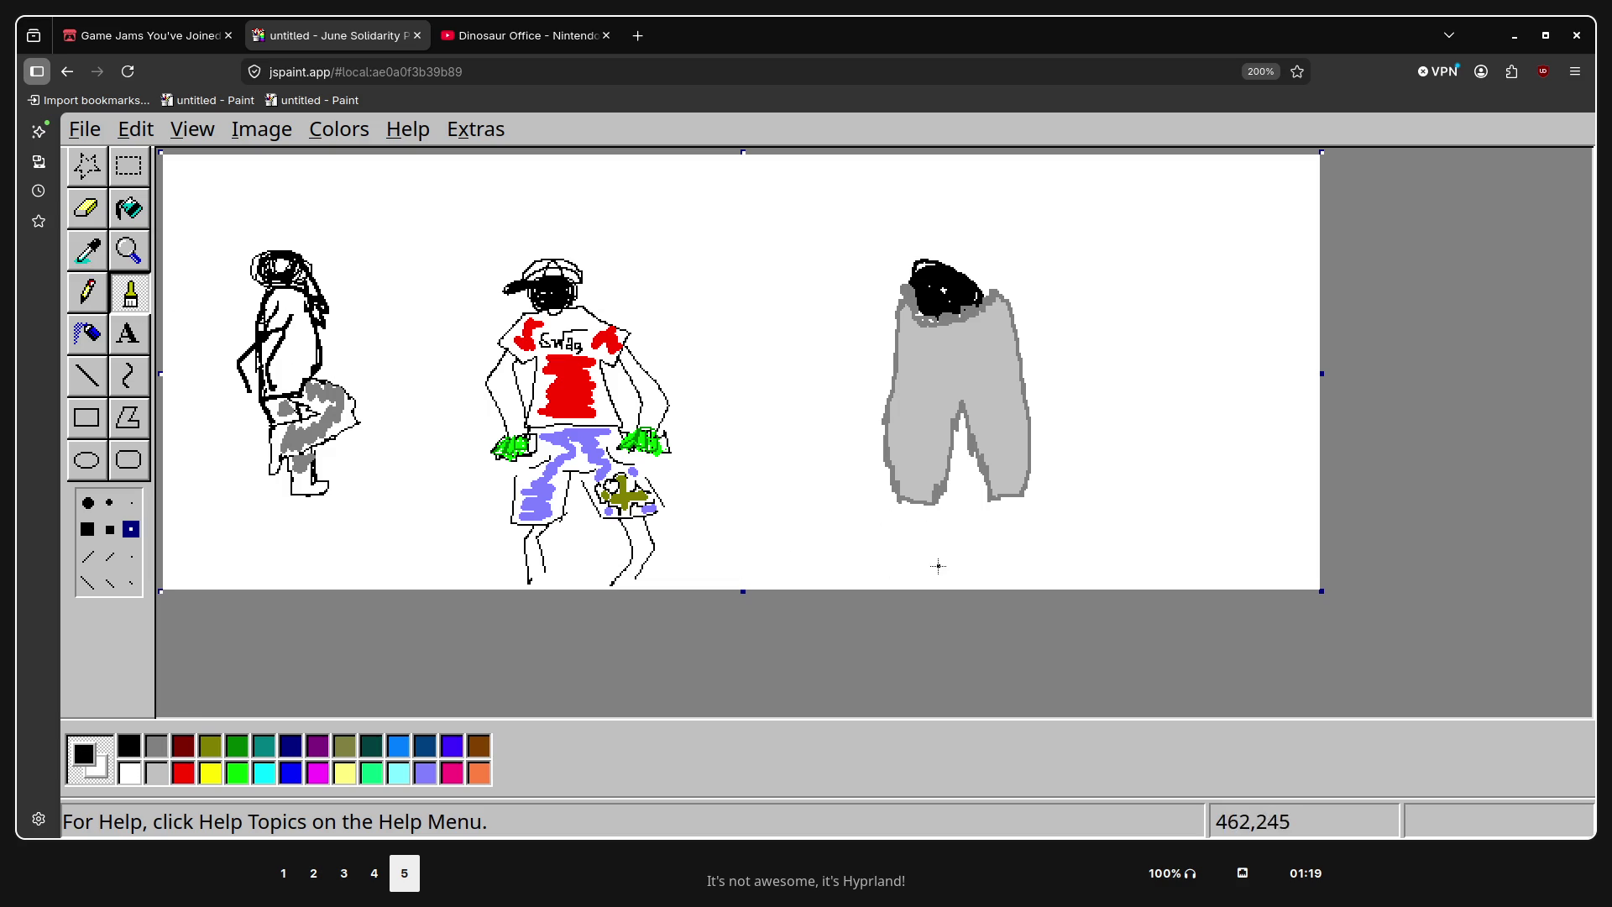
mouse_move(914, 512)
left_mouse_down()
mouse_move(908, 531)
mouse_move(1018, 527)
left_mouse_up()
key("ctrl+z")
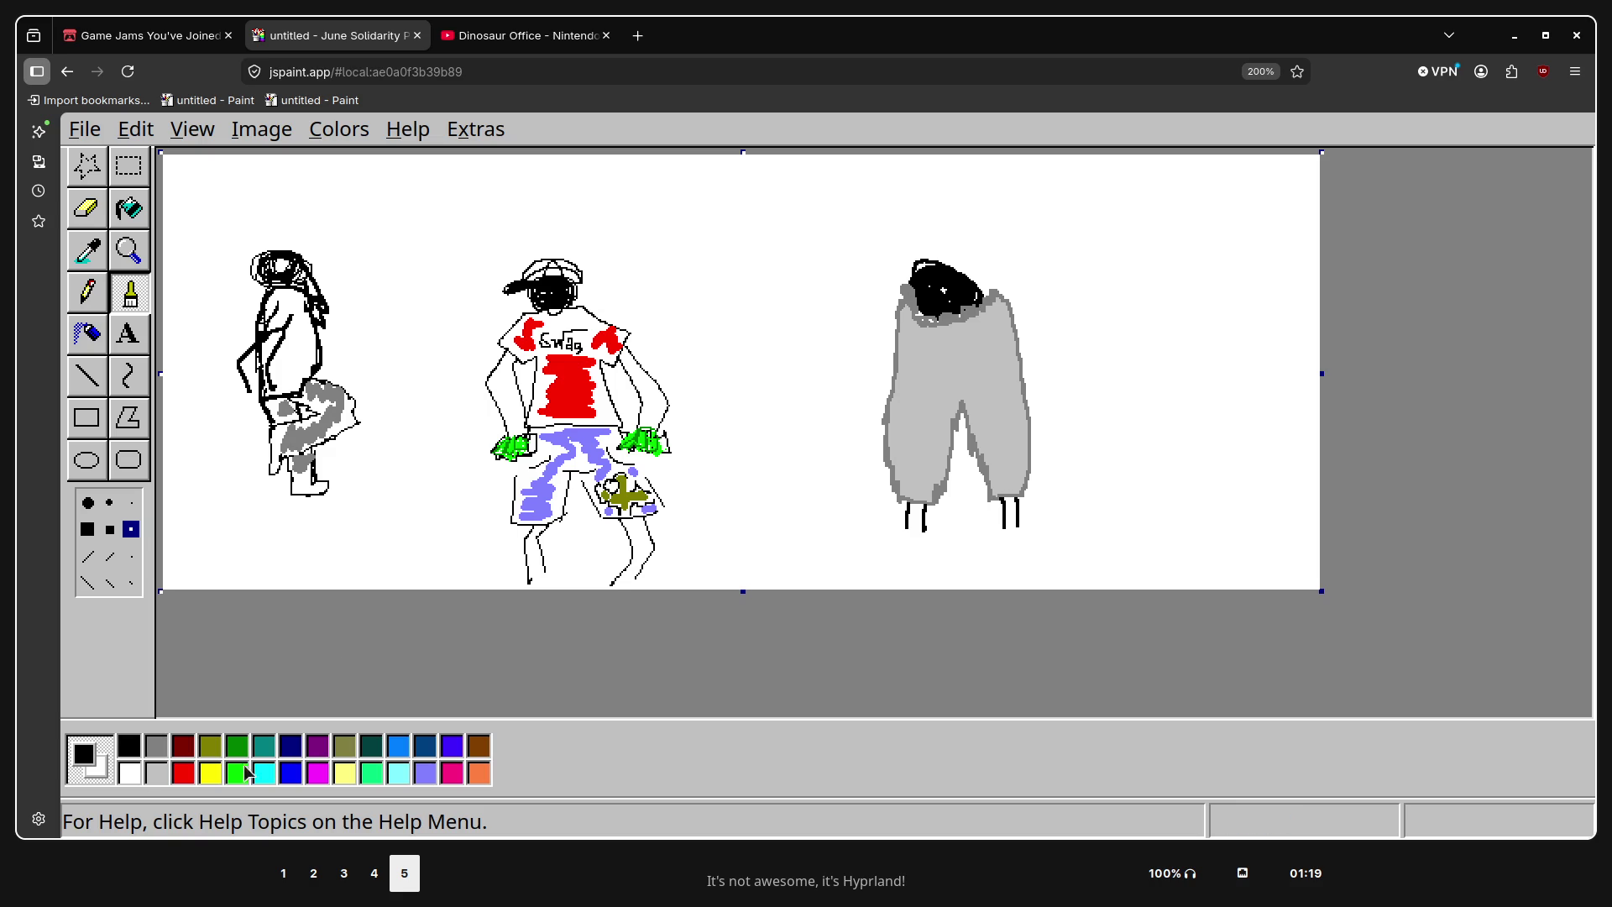
left_click(154, 776)
left_click_drag(918, 324, 941, 326)
key("ctrl+z")
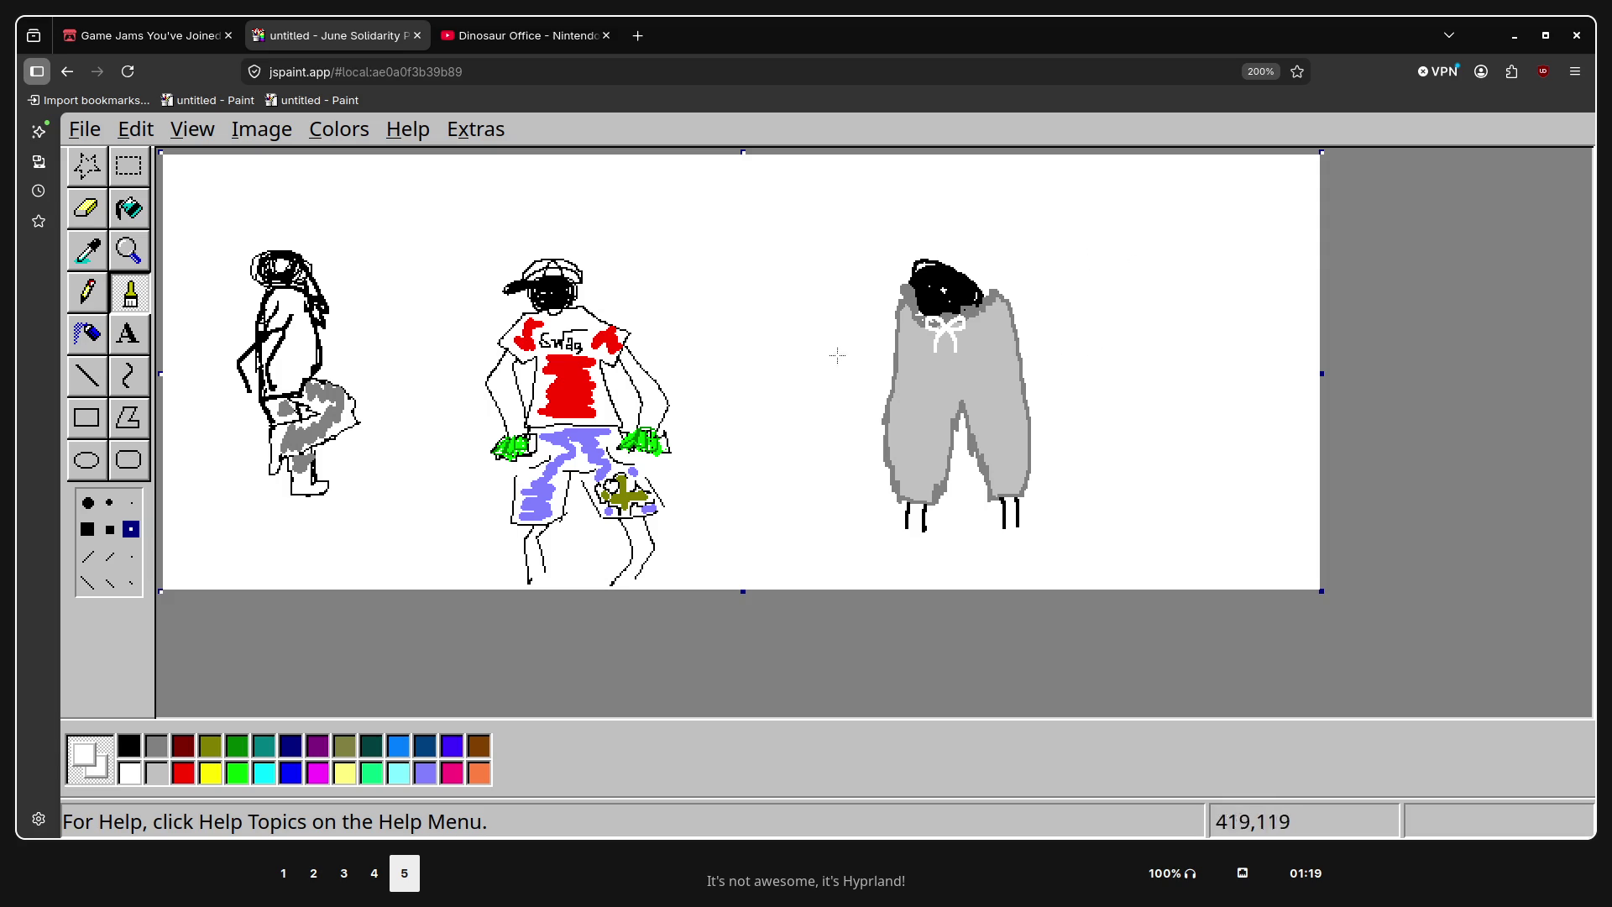
Shade the trousers' lower edge in dark grey with the smallest brush
left_click(130, 745)
left_click(131, 503)
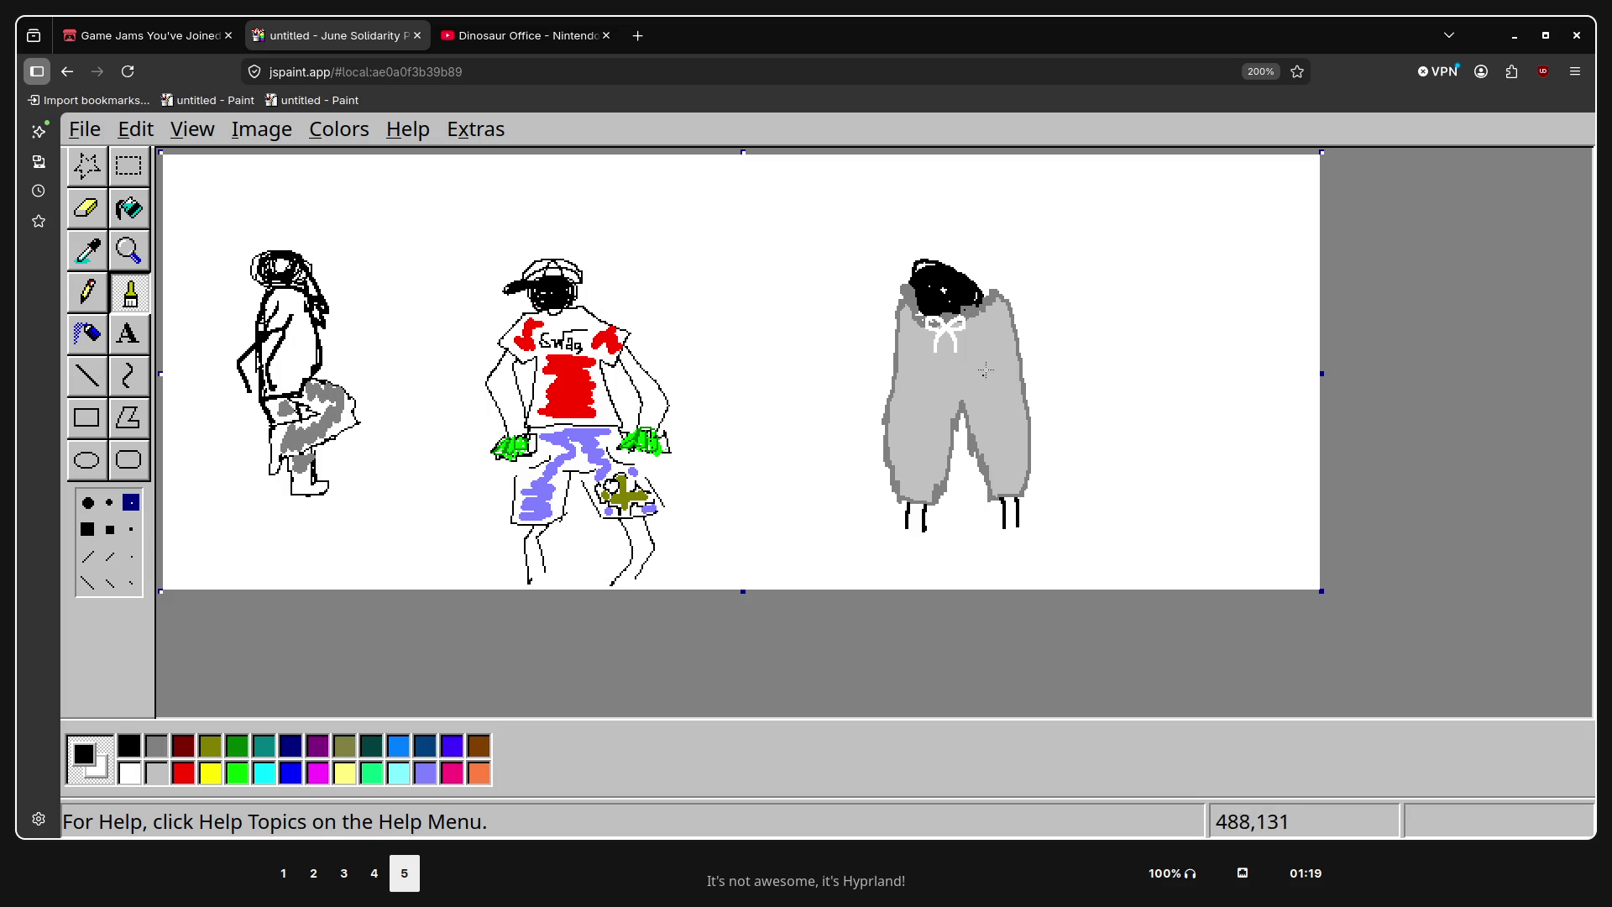
left_click(154, 752)
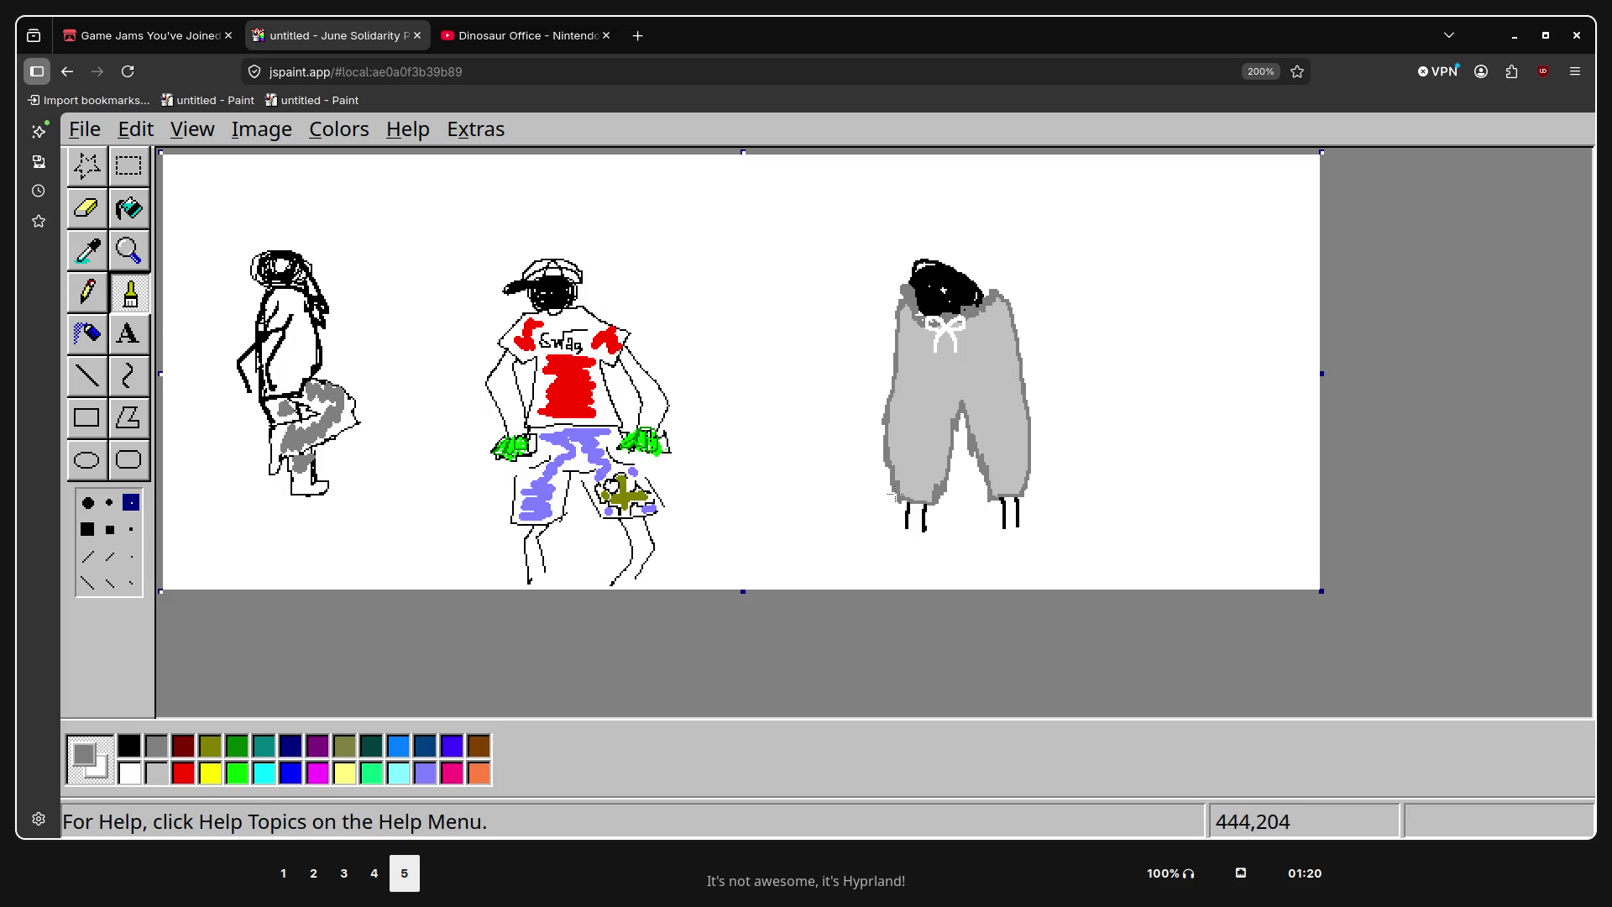
left_click(109, 502)
left_click(109, 529)
left_click(131, 529)
mouse_move(916, 499)
left_mouse_down()
mouse_move(935, 485)
mouse_move(908, 485)
mouse_move(912, 504)
mouse_move(1019, 482)
left_mouse_up()
Spray dark-grey texture on both cuffs and erase the stray specks off the right cuff
left_click(97, 336)
left_click_drag(882, 498, 1025, 480)
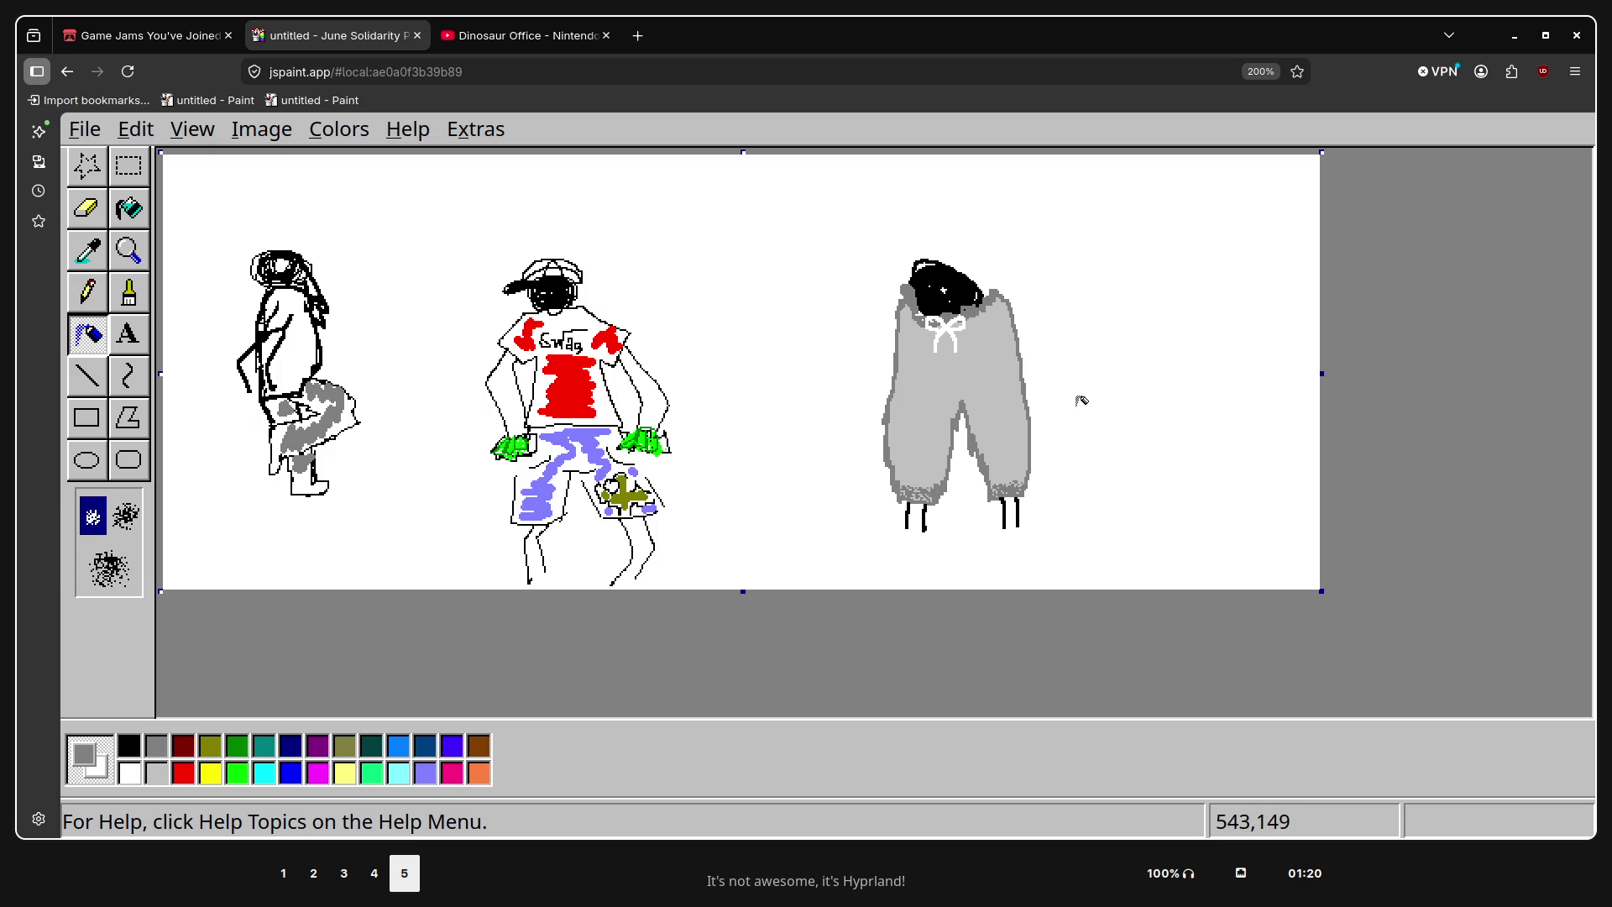
left_click_drag(990, 471, 1038, 475)
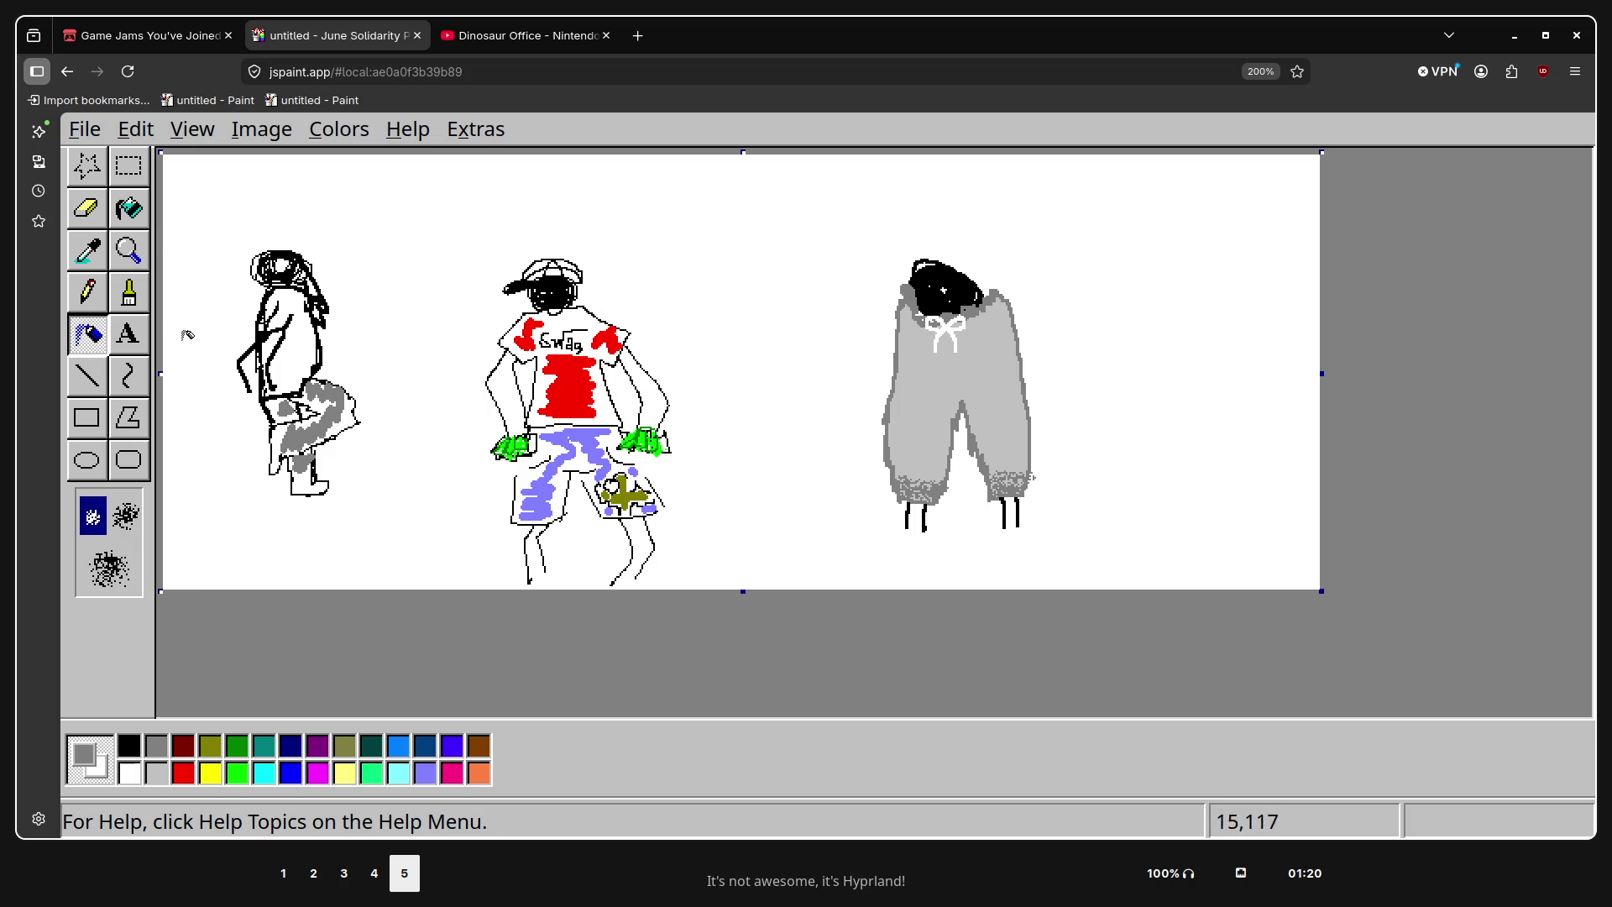
left_click(100, 224)
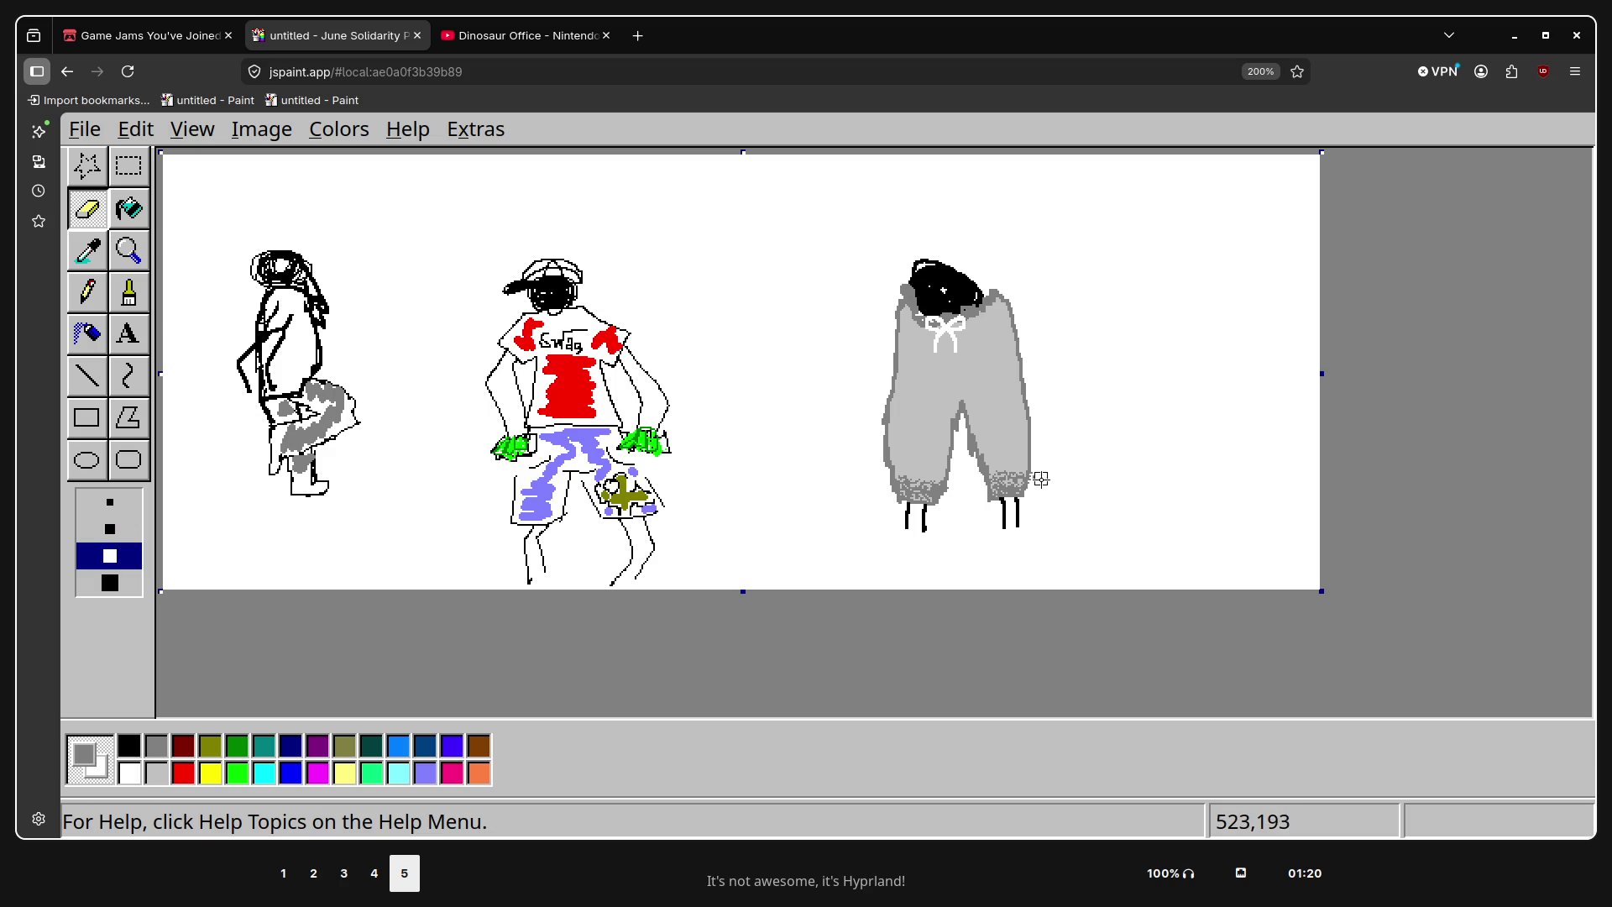
left_click_drag(1039, 472, 1036, 484)
left_click(128, 166)
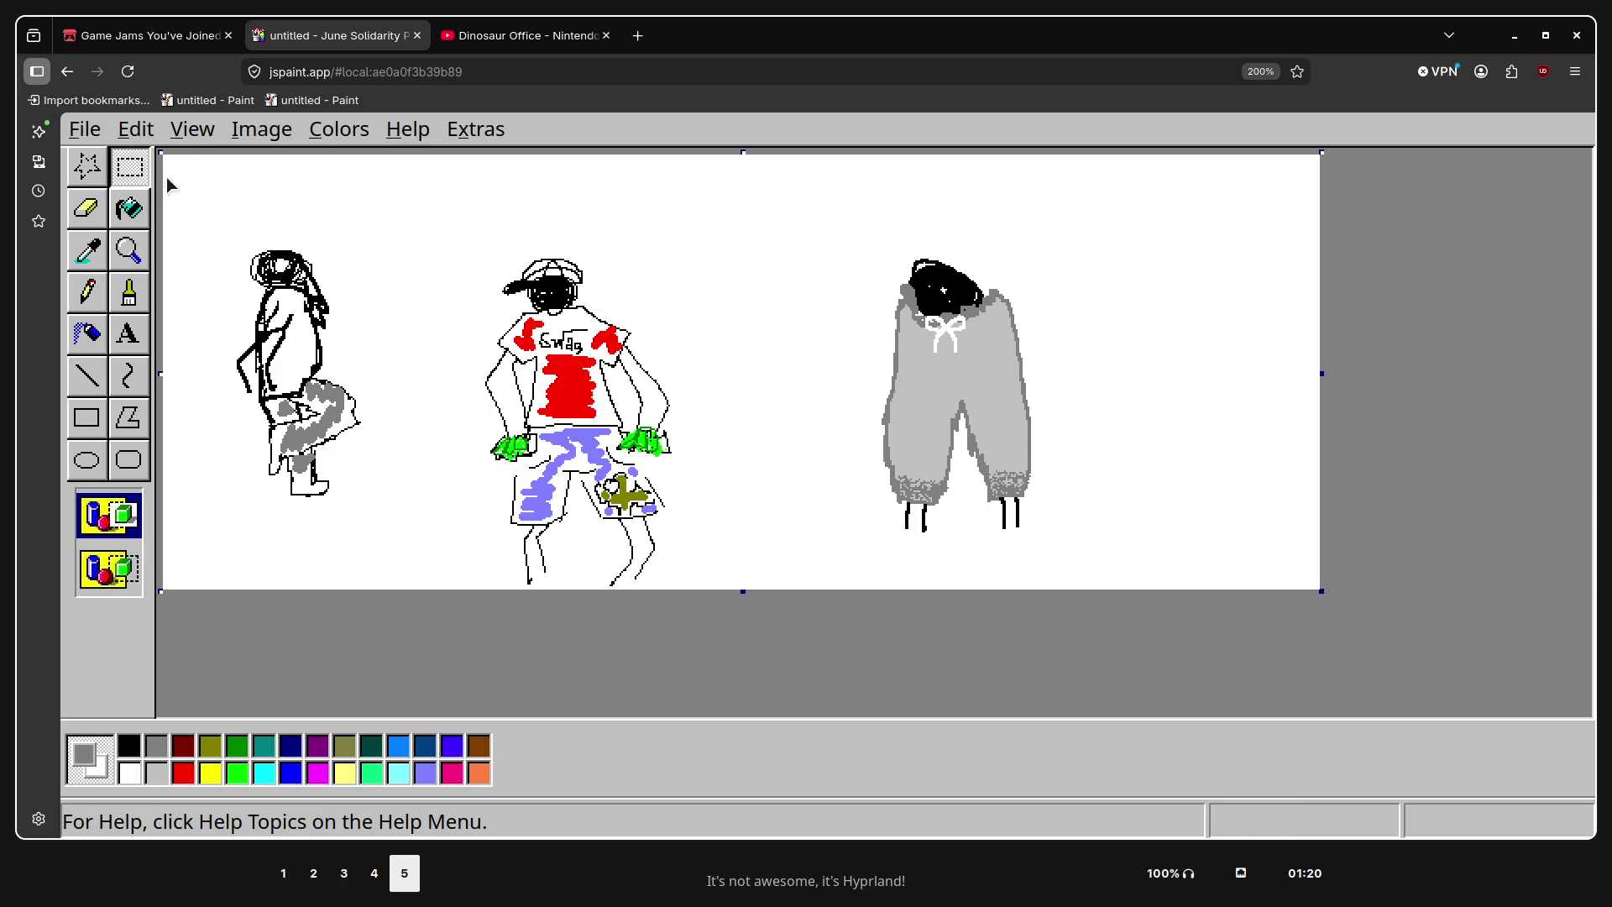
Move the grey hooded figure left and slightly down, closer to the Swag-shirt figure
left_click_drag(1056, 194, 839, 544)
left_click_drag(936, 384, 791, 417)
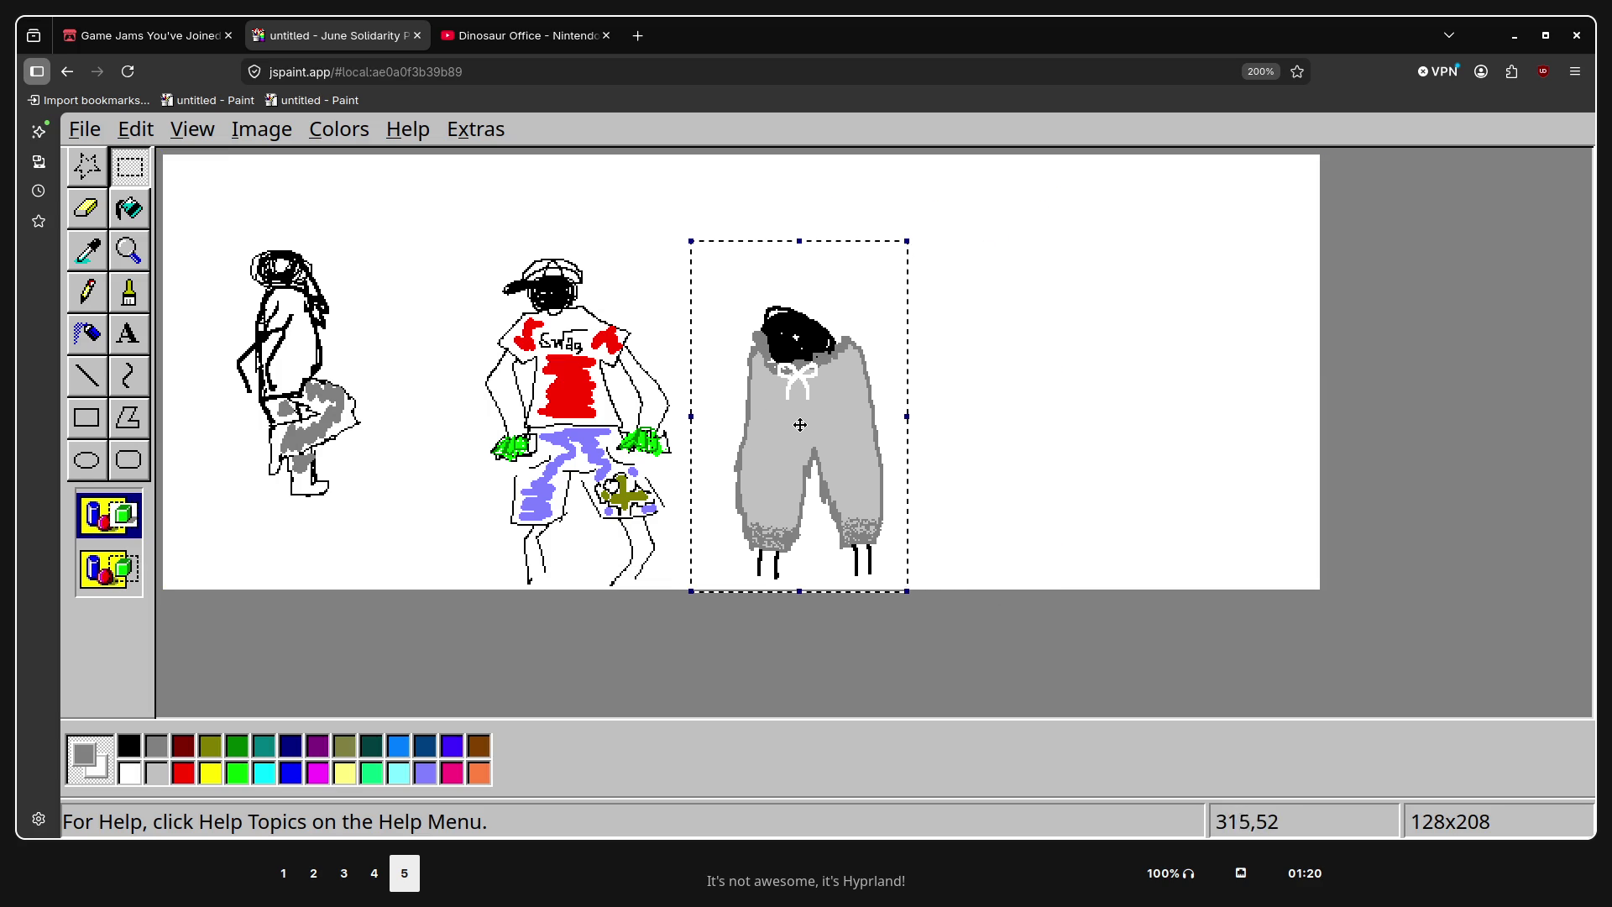
left_click(1378, 410)
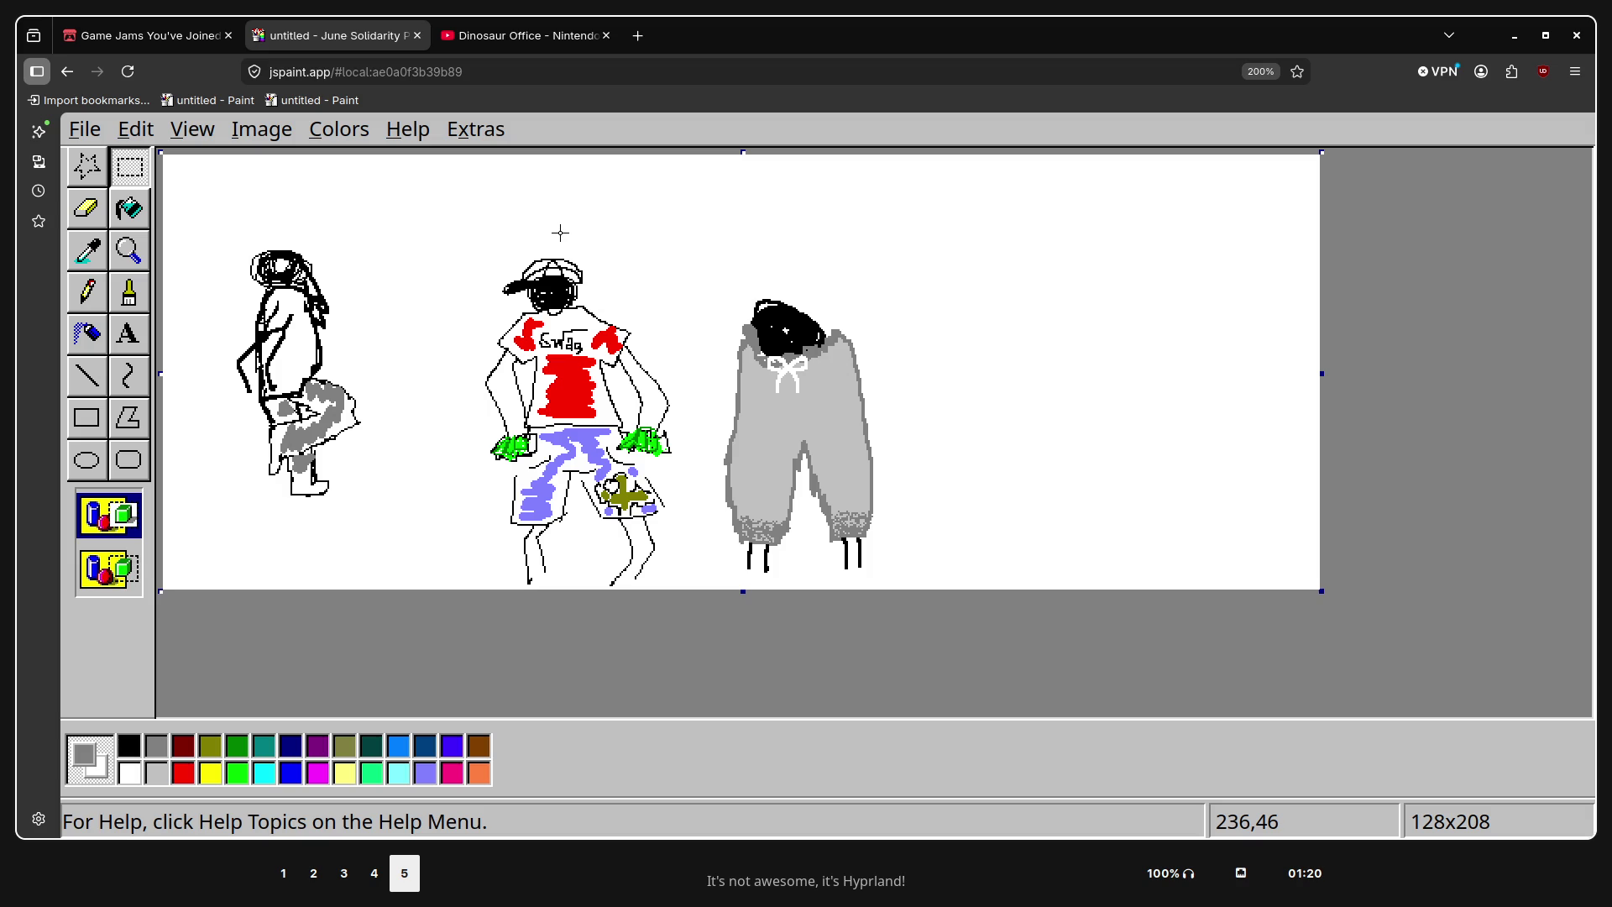
key("super+3")
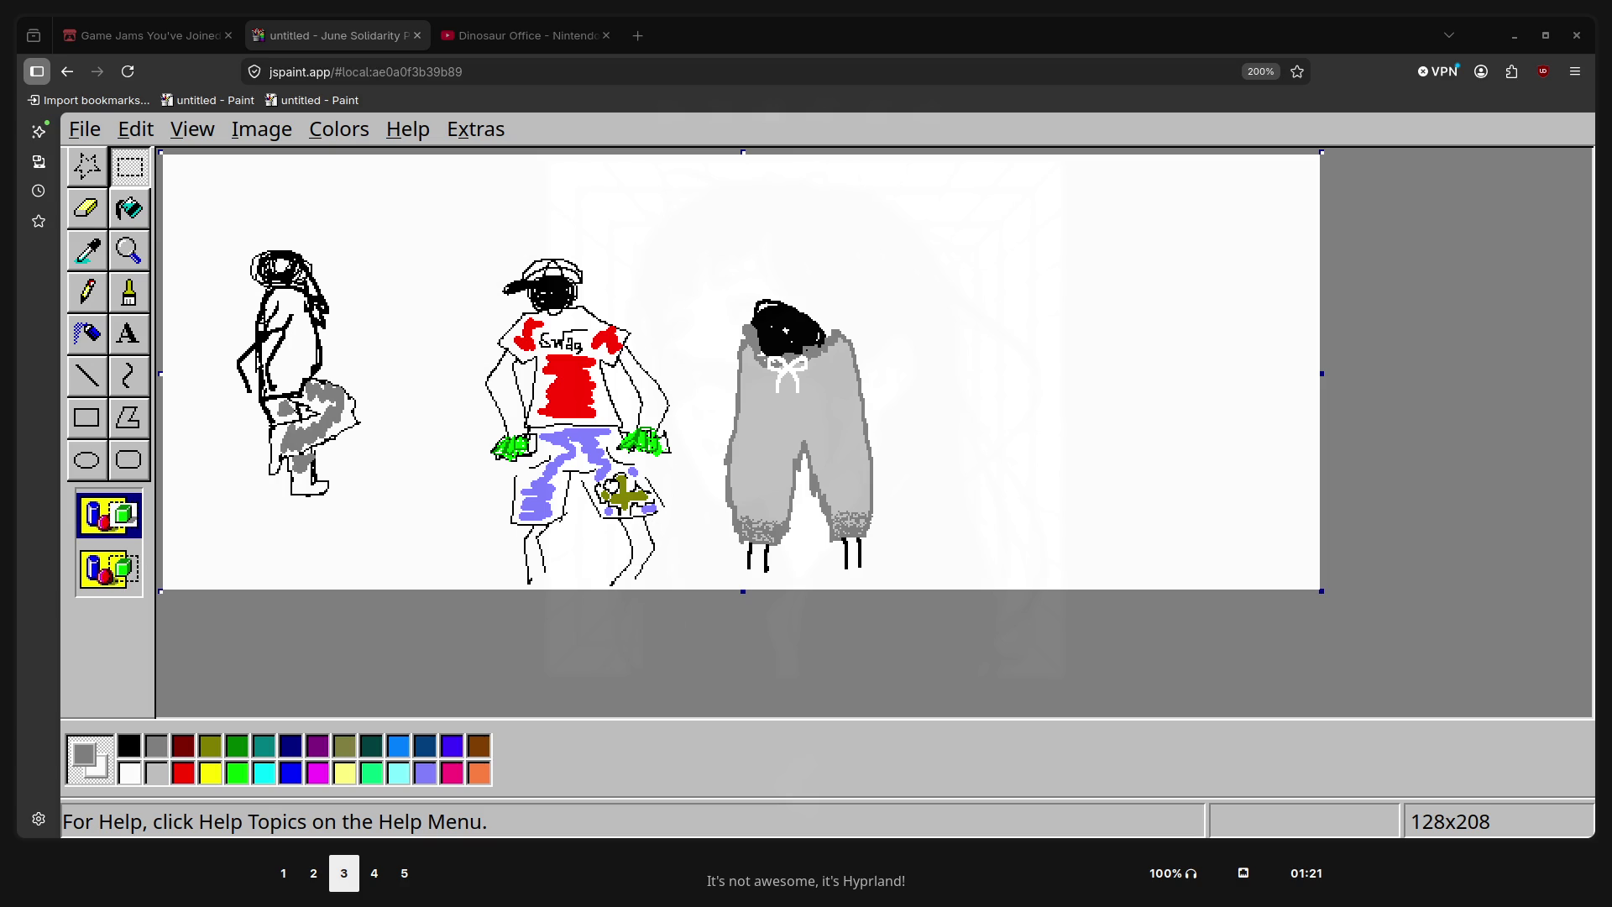
Return to the JS Paint workspace after visiting workspaces 3 and 4, with the Brush tool selected
key("super+4")
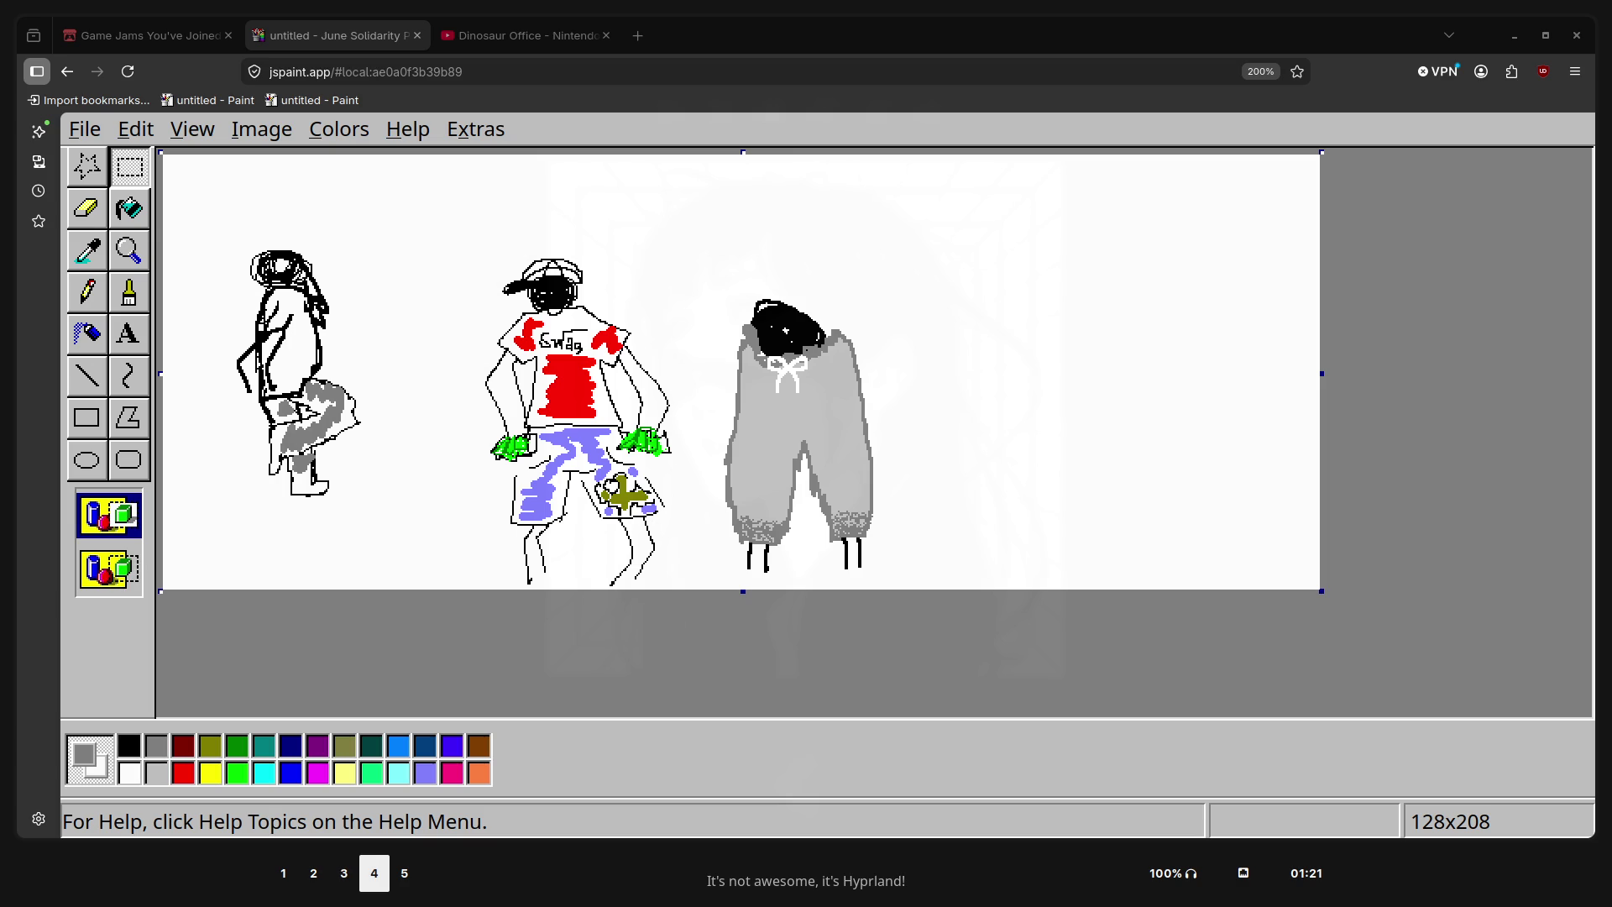
key("super+3")
key("super+5")
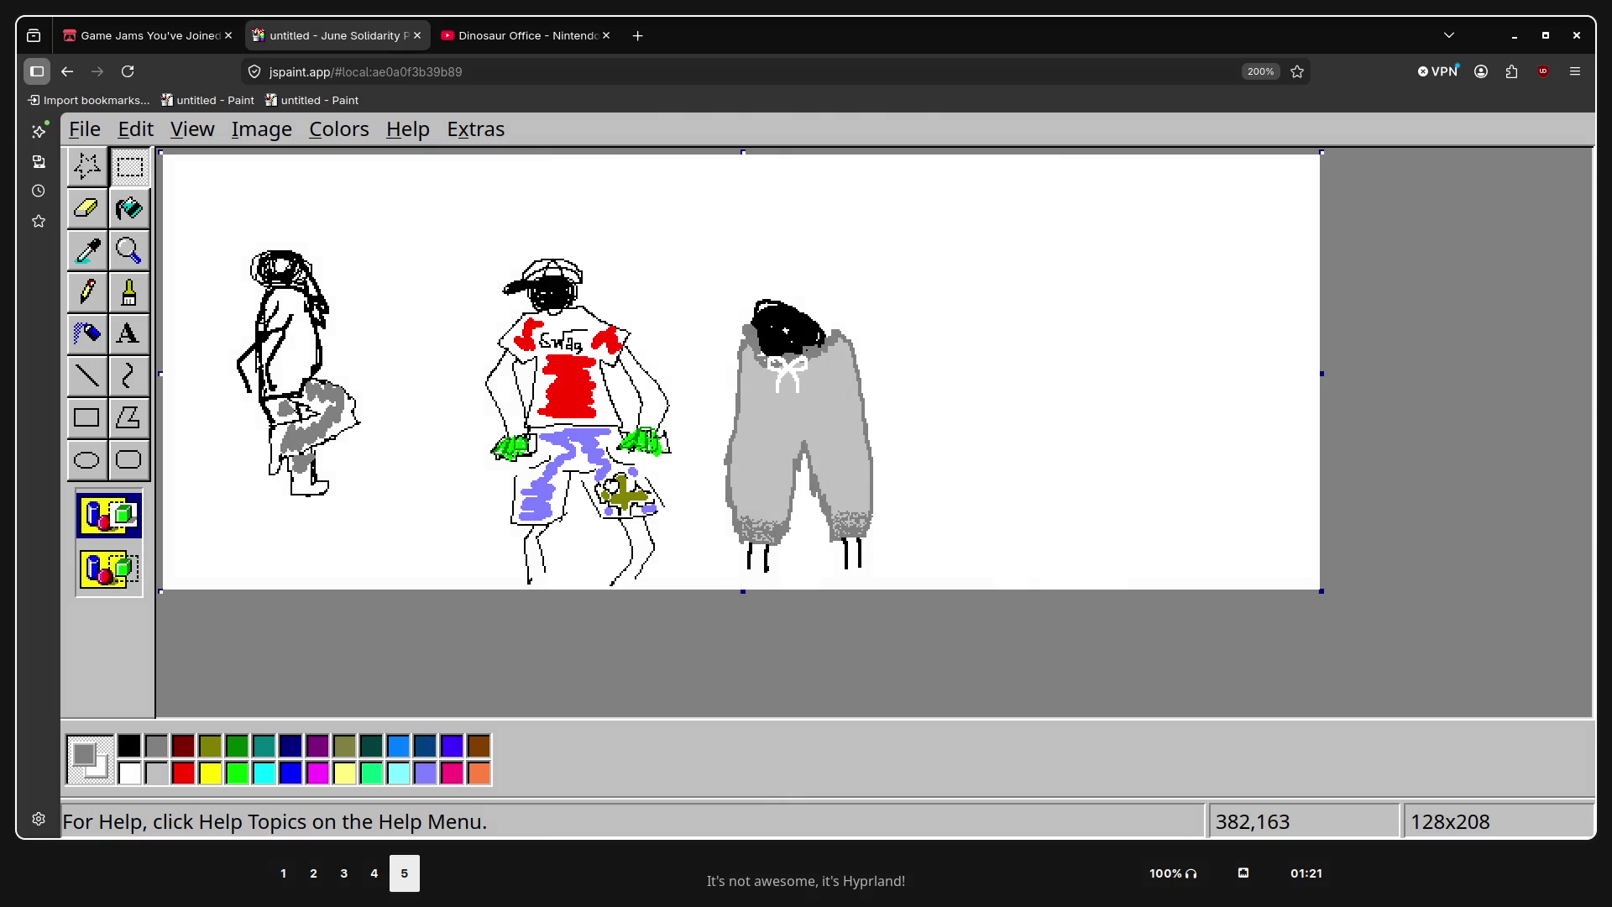
key("super+3")
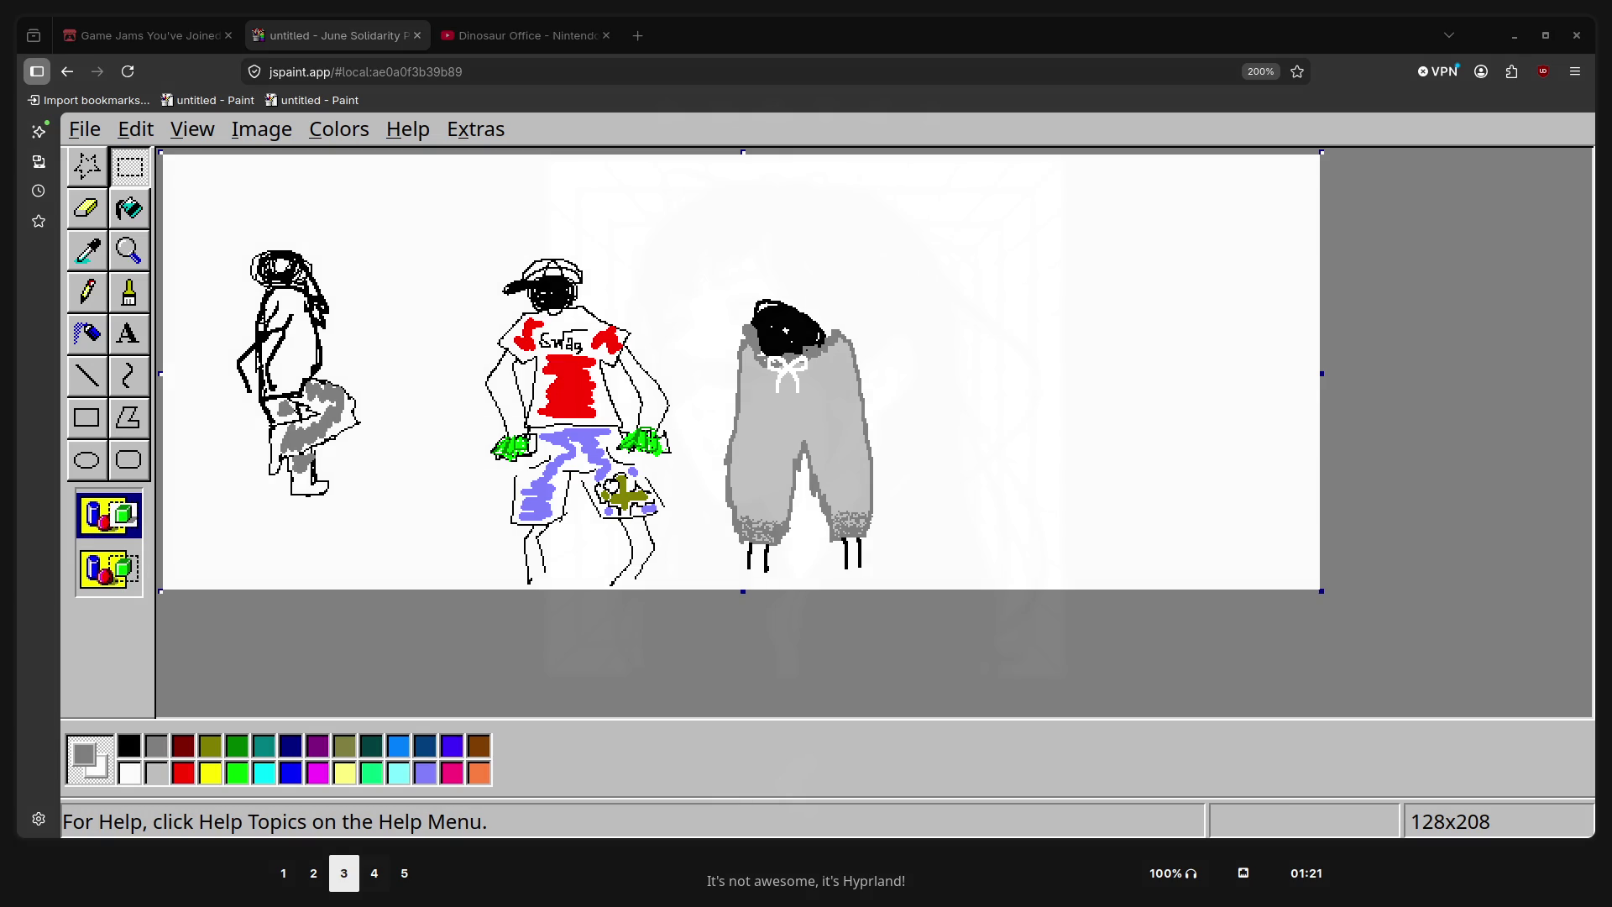
key("super+4")
key("super+2")
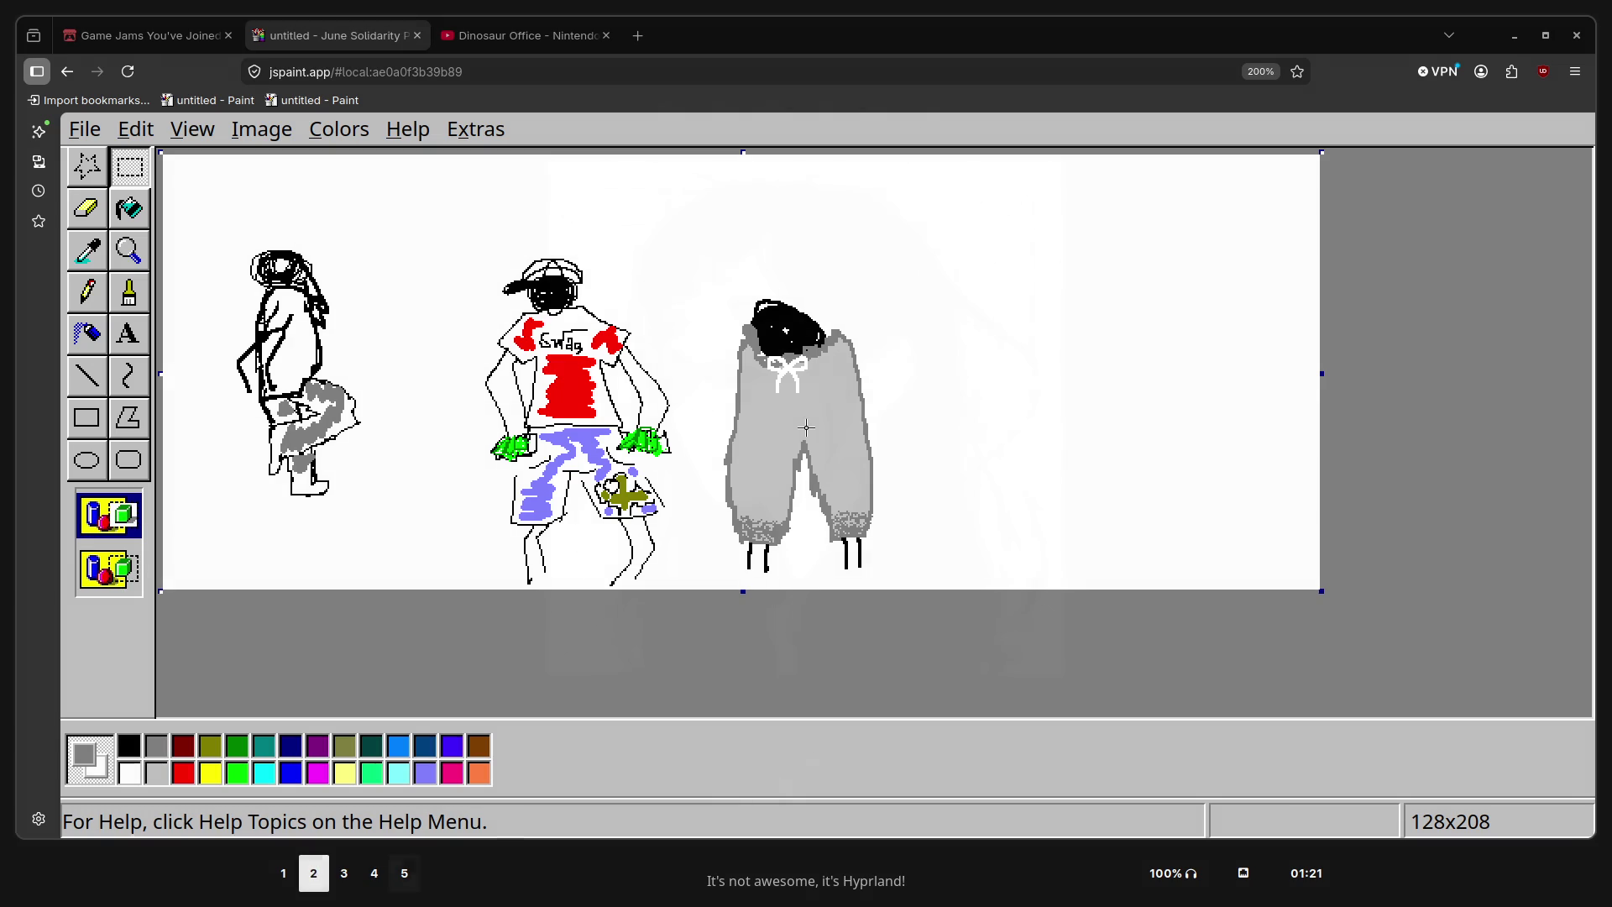
key("super+5")
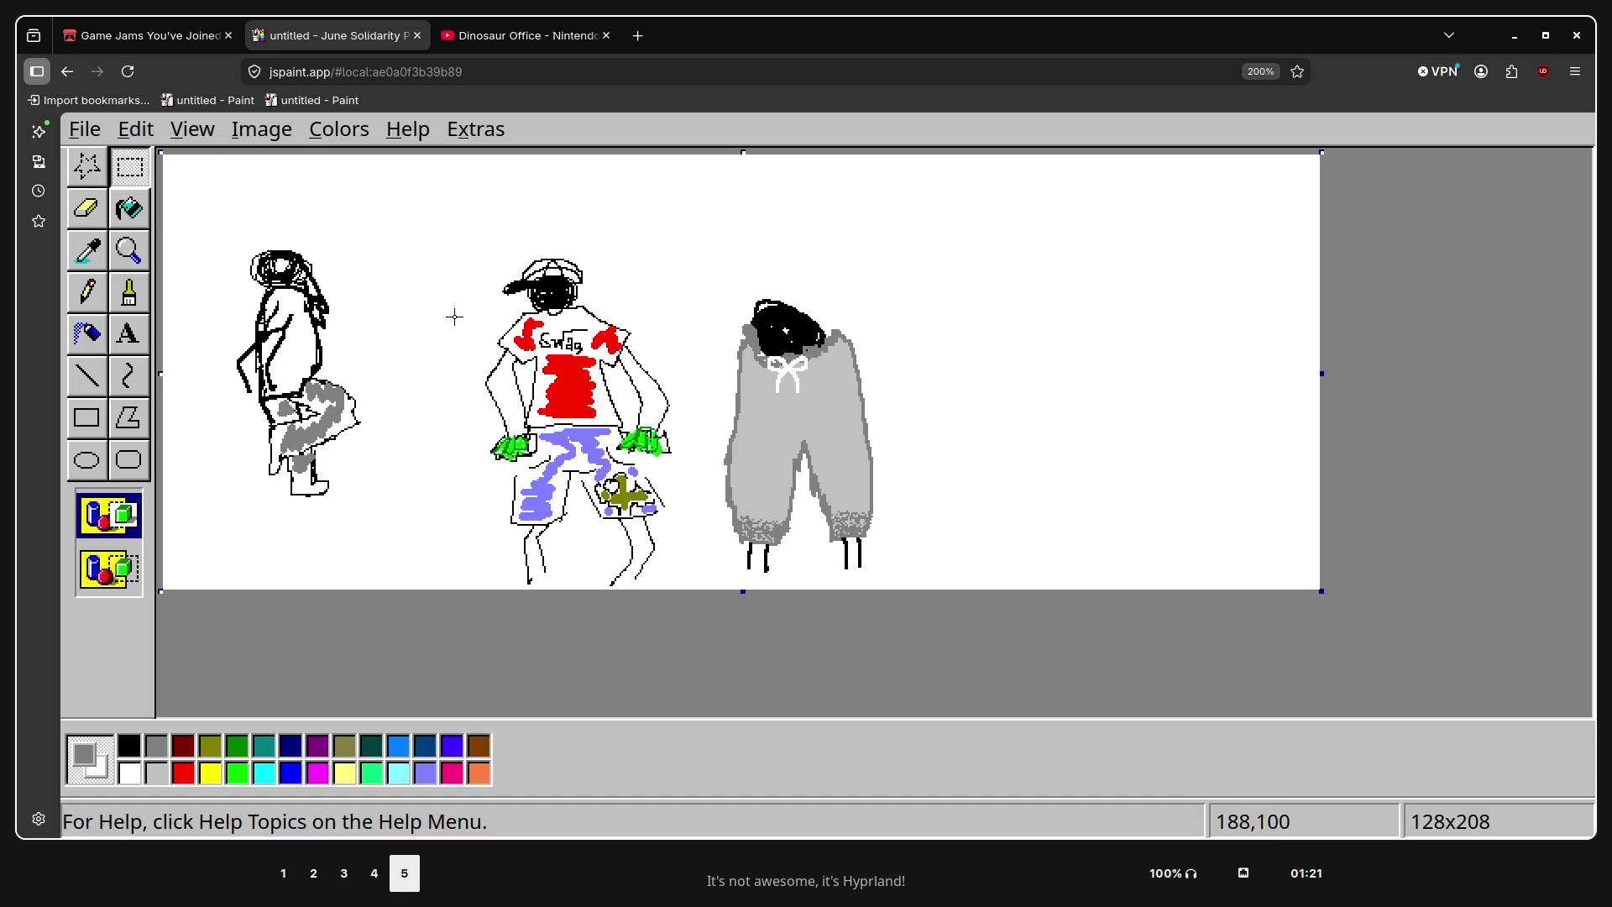
left_click(129, 293)
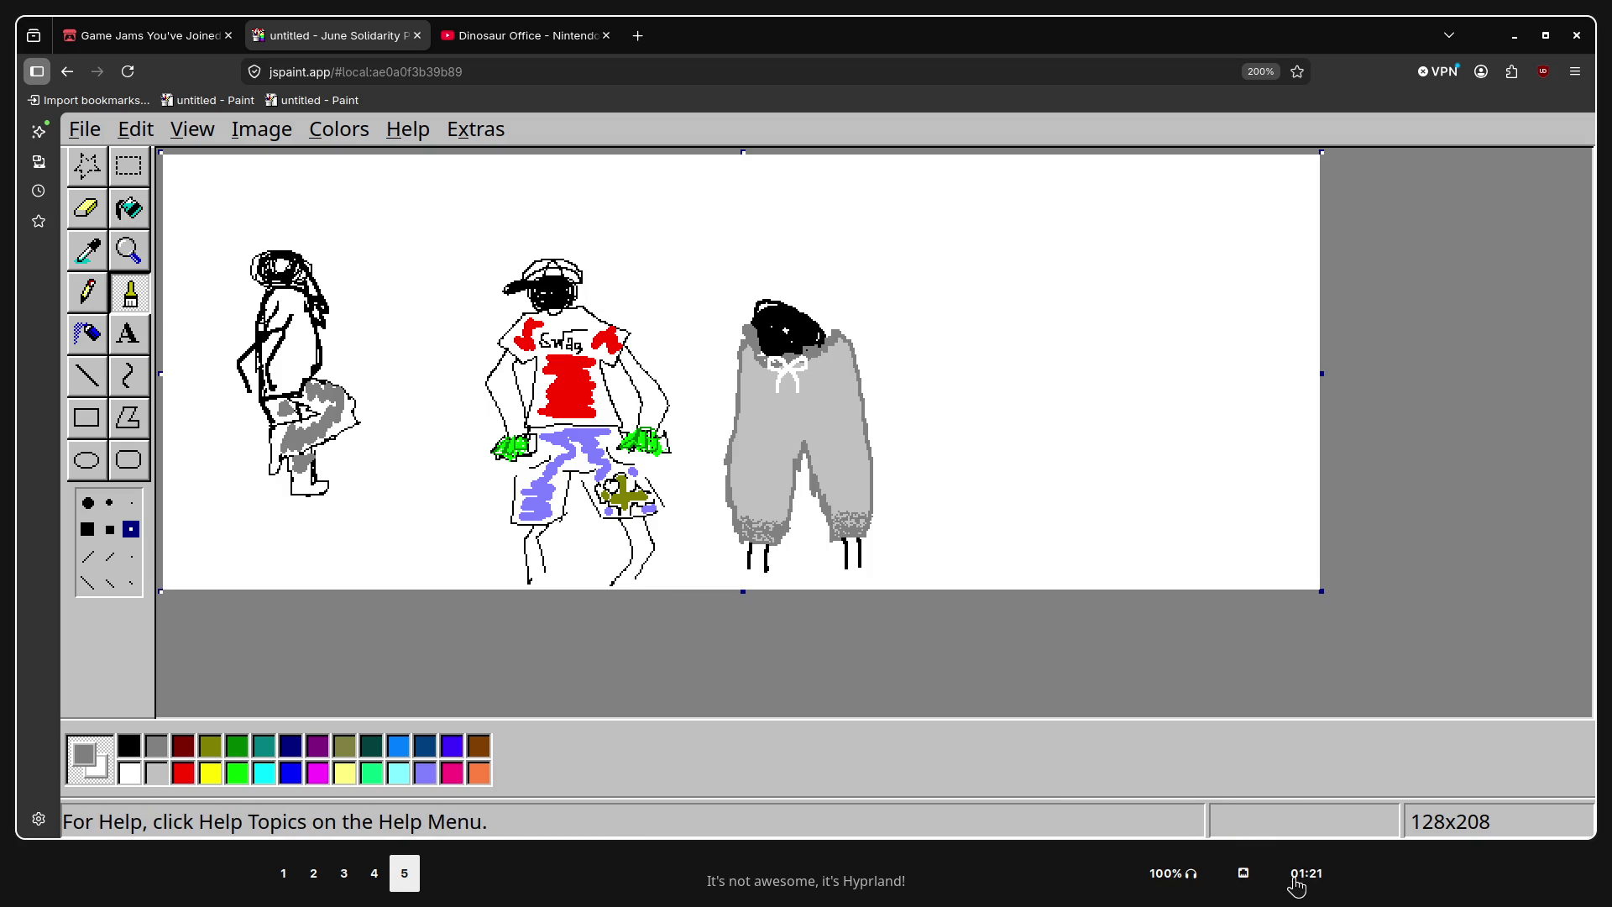
Visit workspaces 2 to 4, then choose the Pencil tool for thin one-pixel lines
mouse_move(1291, 888)
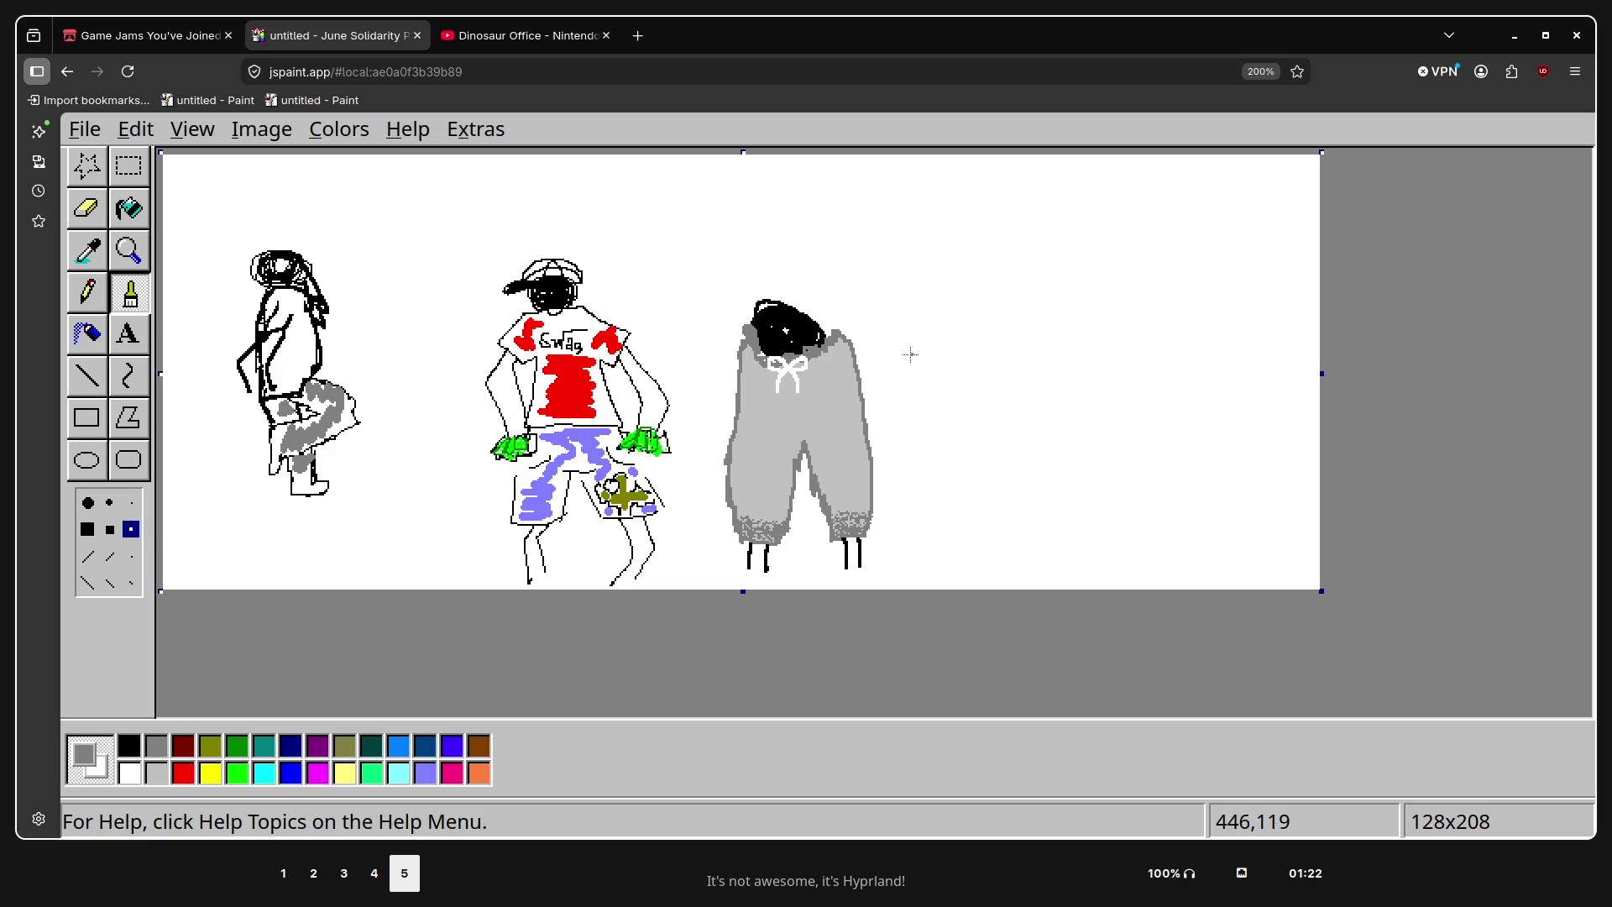
key("super+2")
key("super+3")
key("super+4")
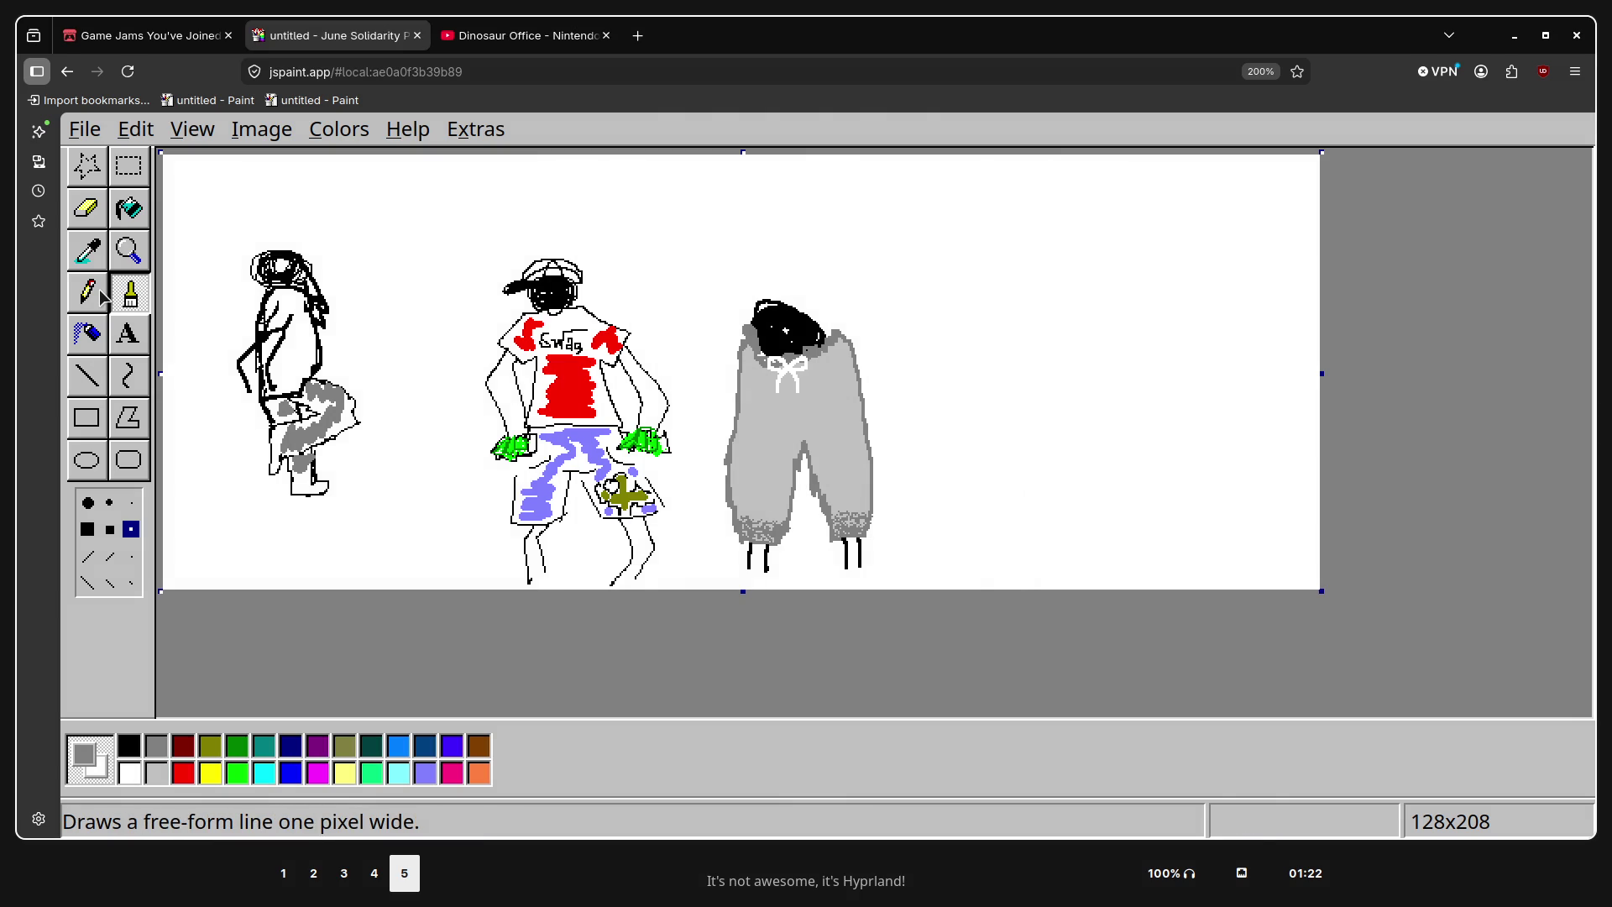
left_click(101, 298)
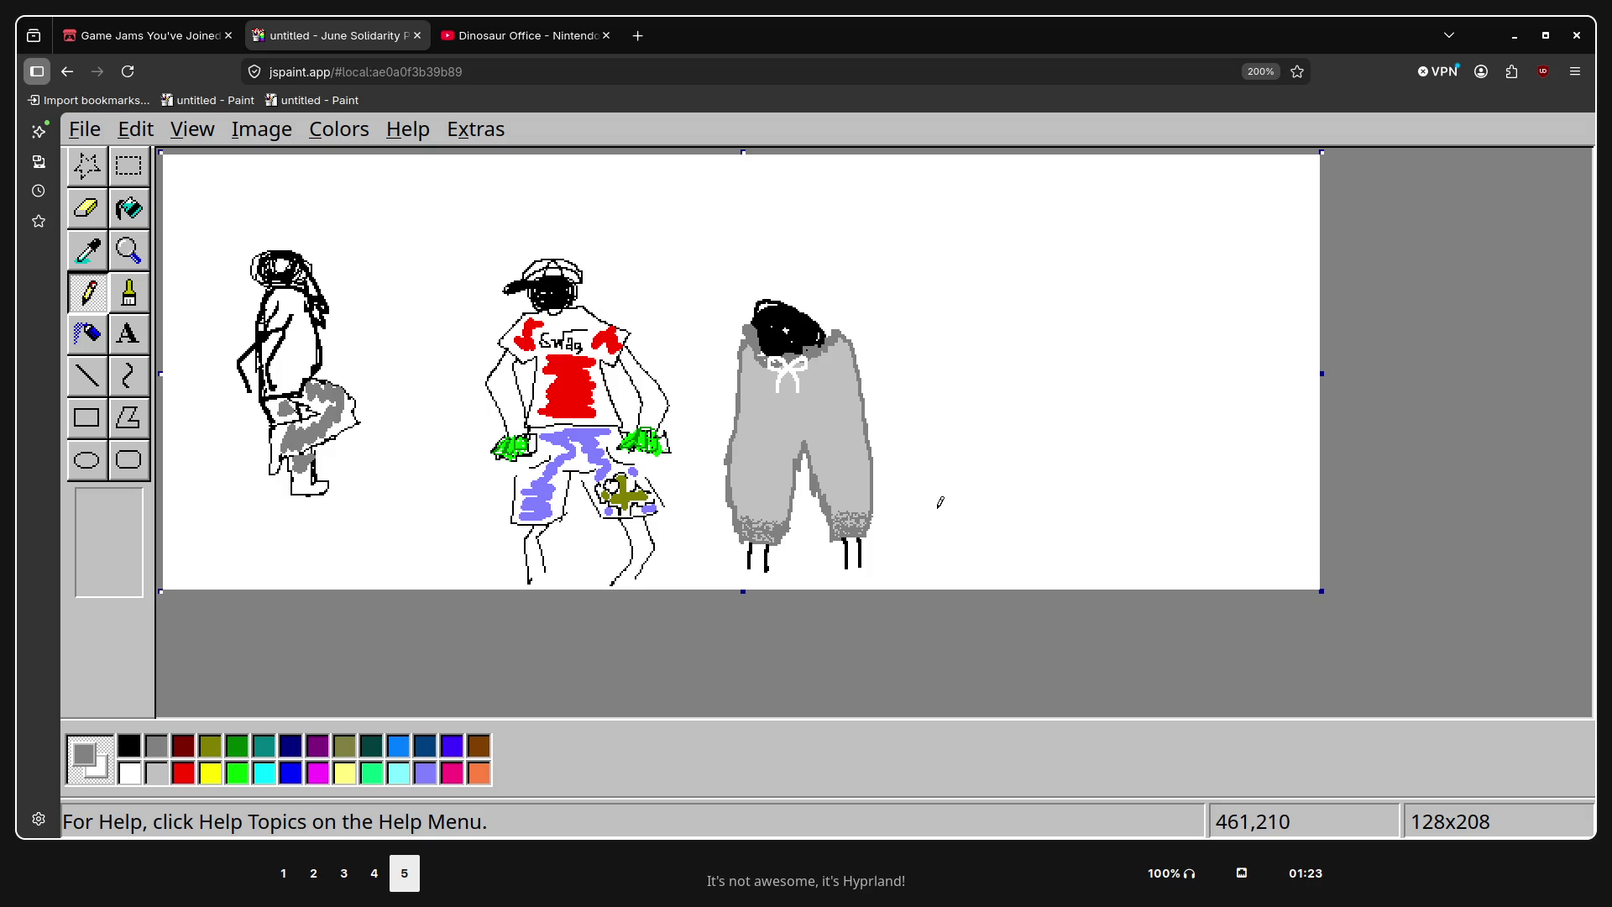
Search Google Images for 'chief keef never follow always lead' in a new tab
left_click(638, 37)
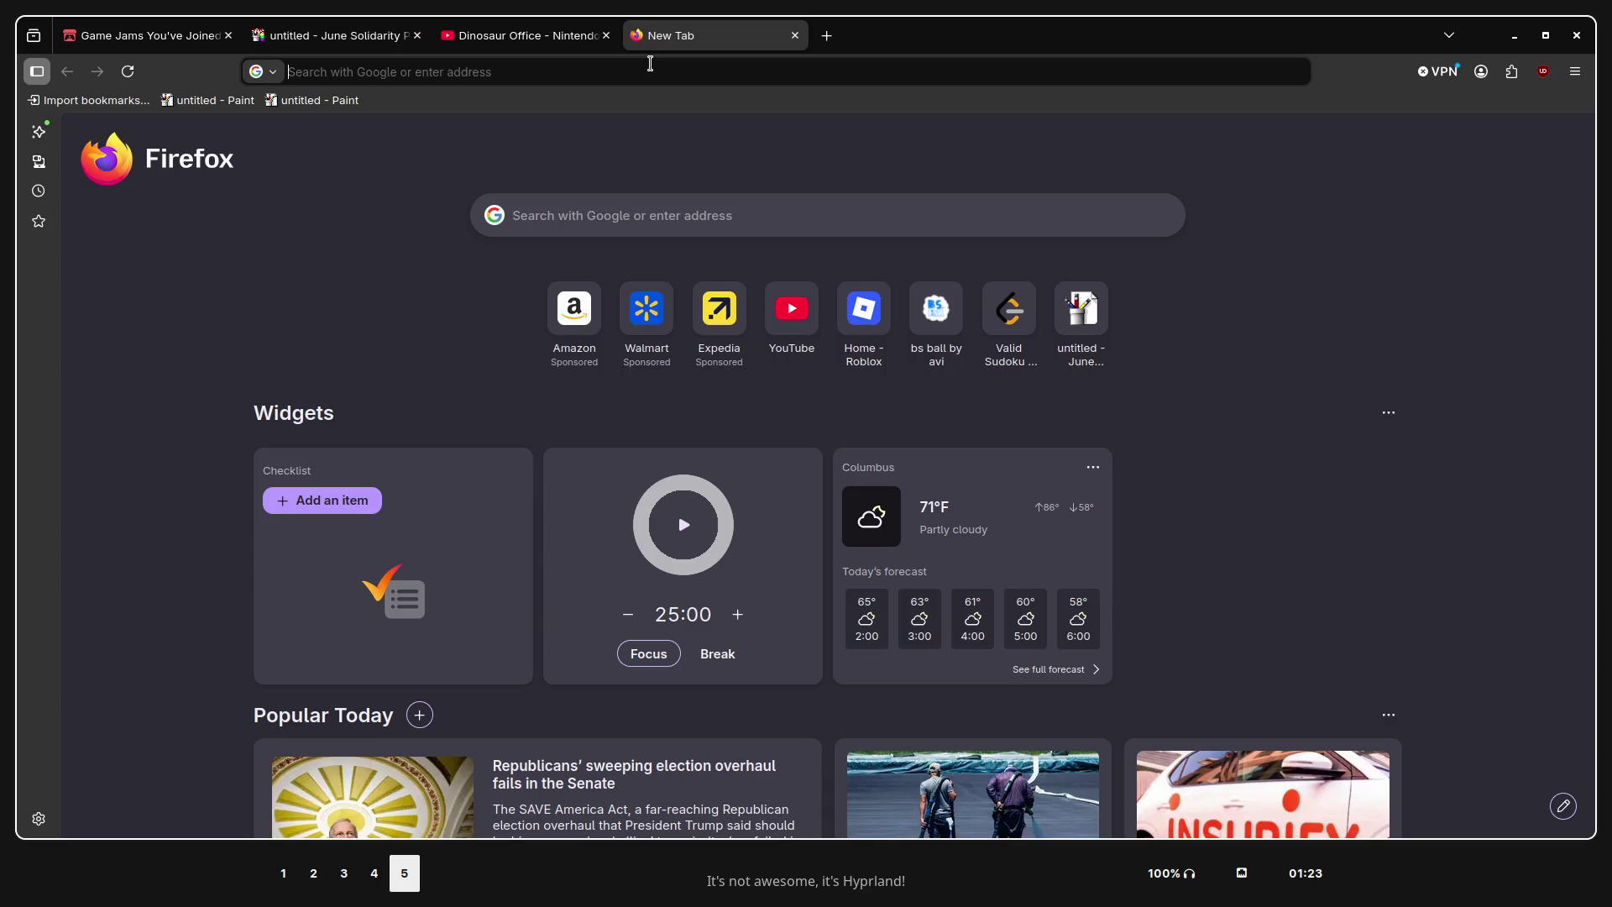
type("chief keef ")
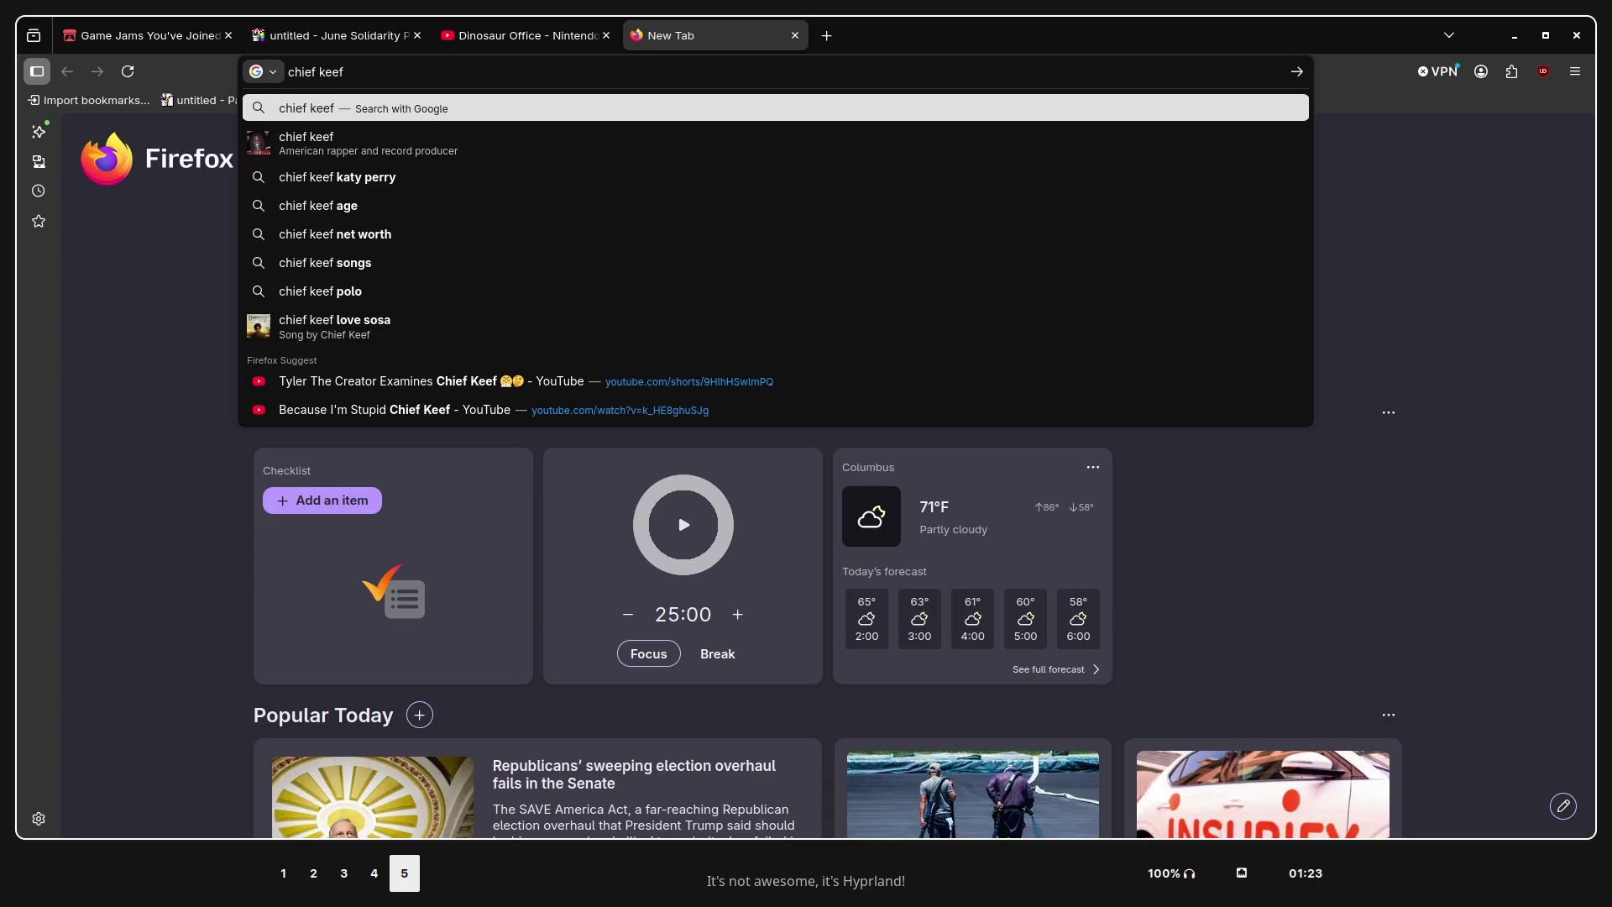
type("never fo")
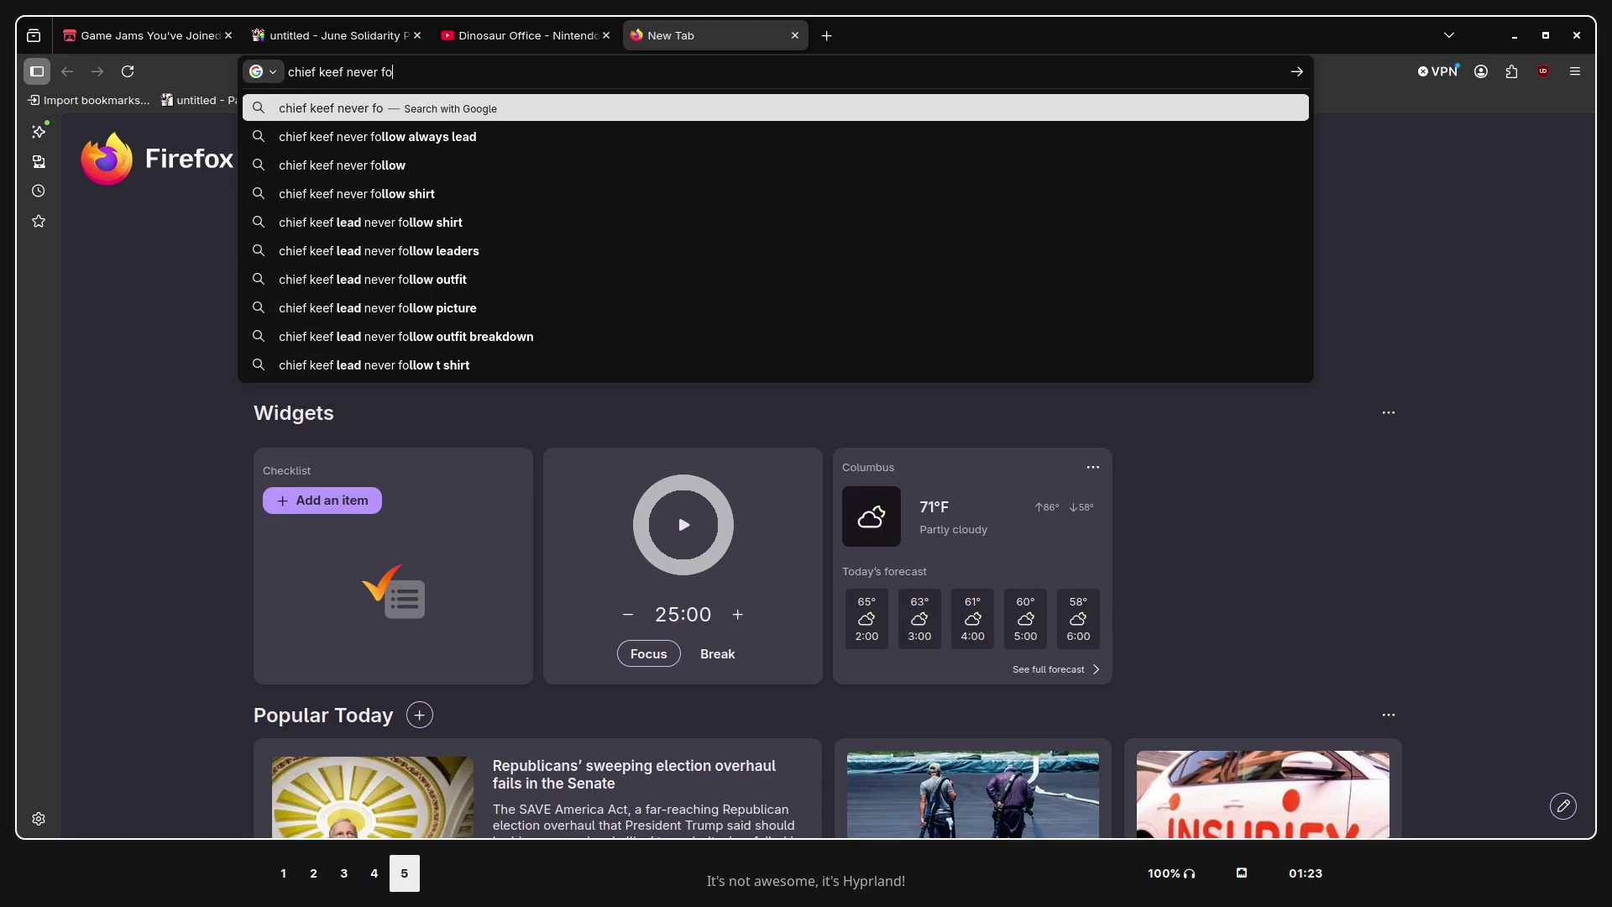
key("Down")
key("Return")
left_click(392, 217)
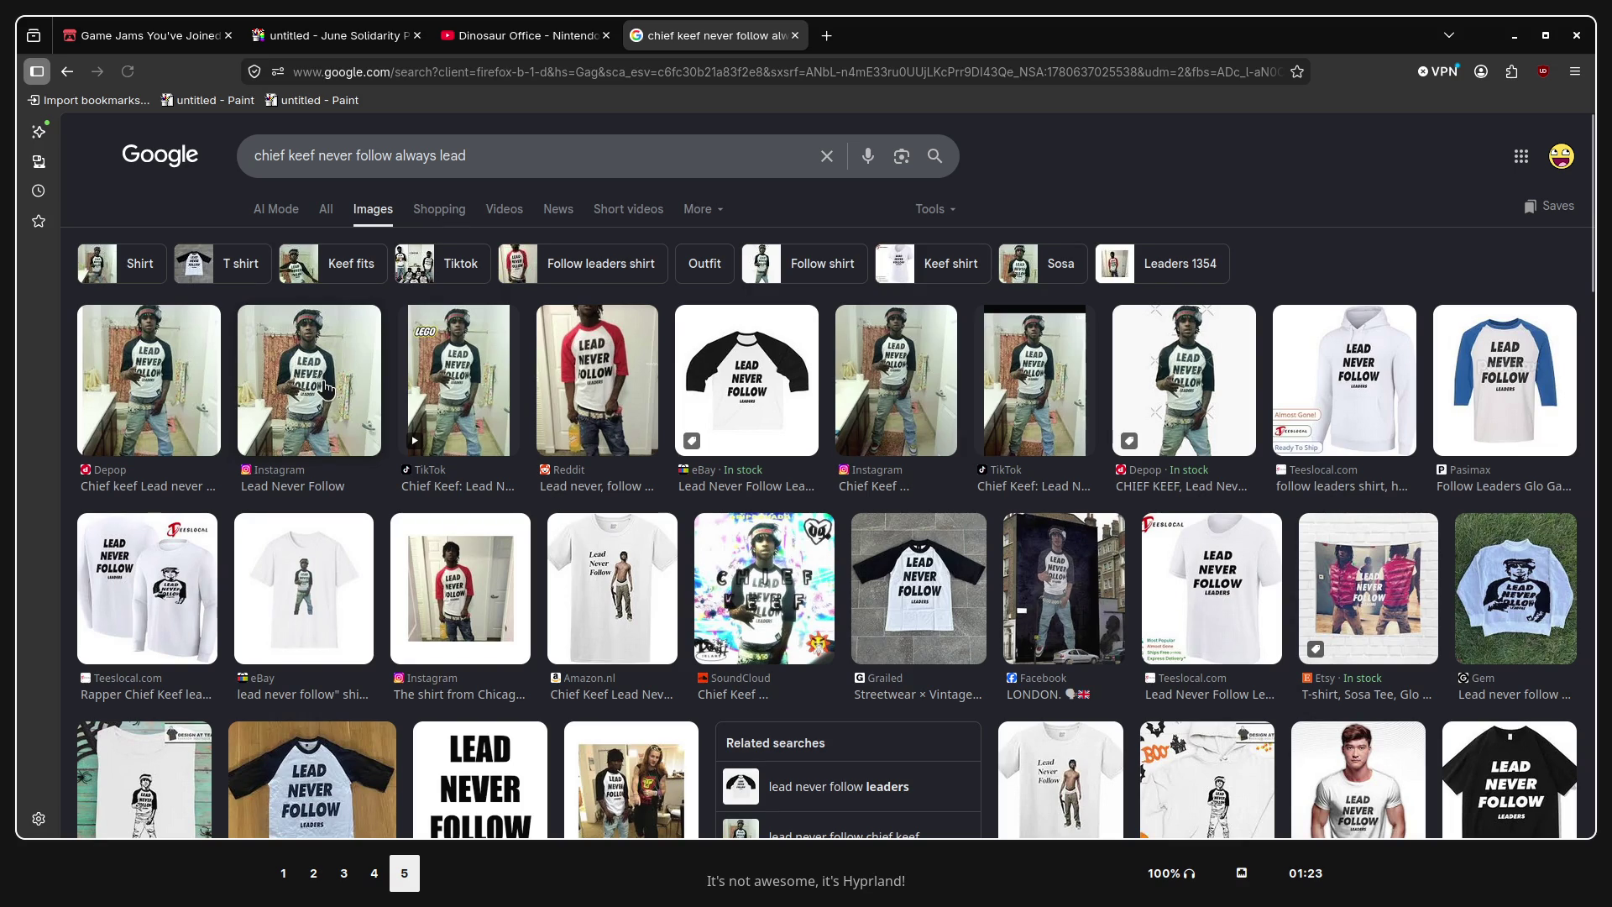
Open the first Depop shirt photo and tile the results window beside JS Paint at 133% zoom
left_click(326, 387)
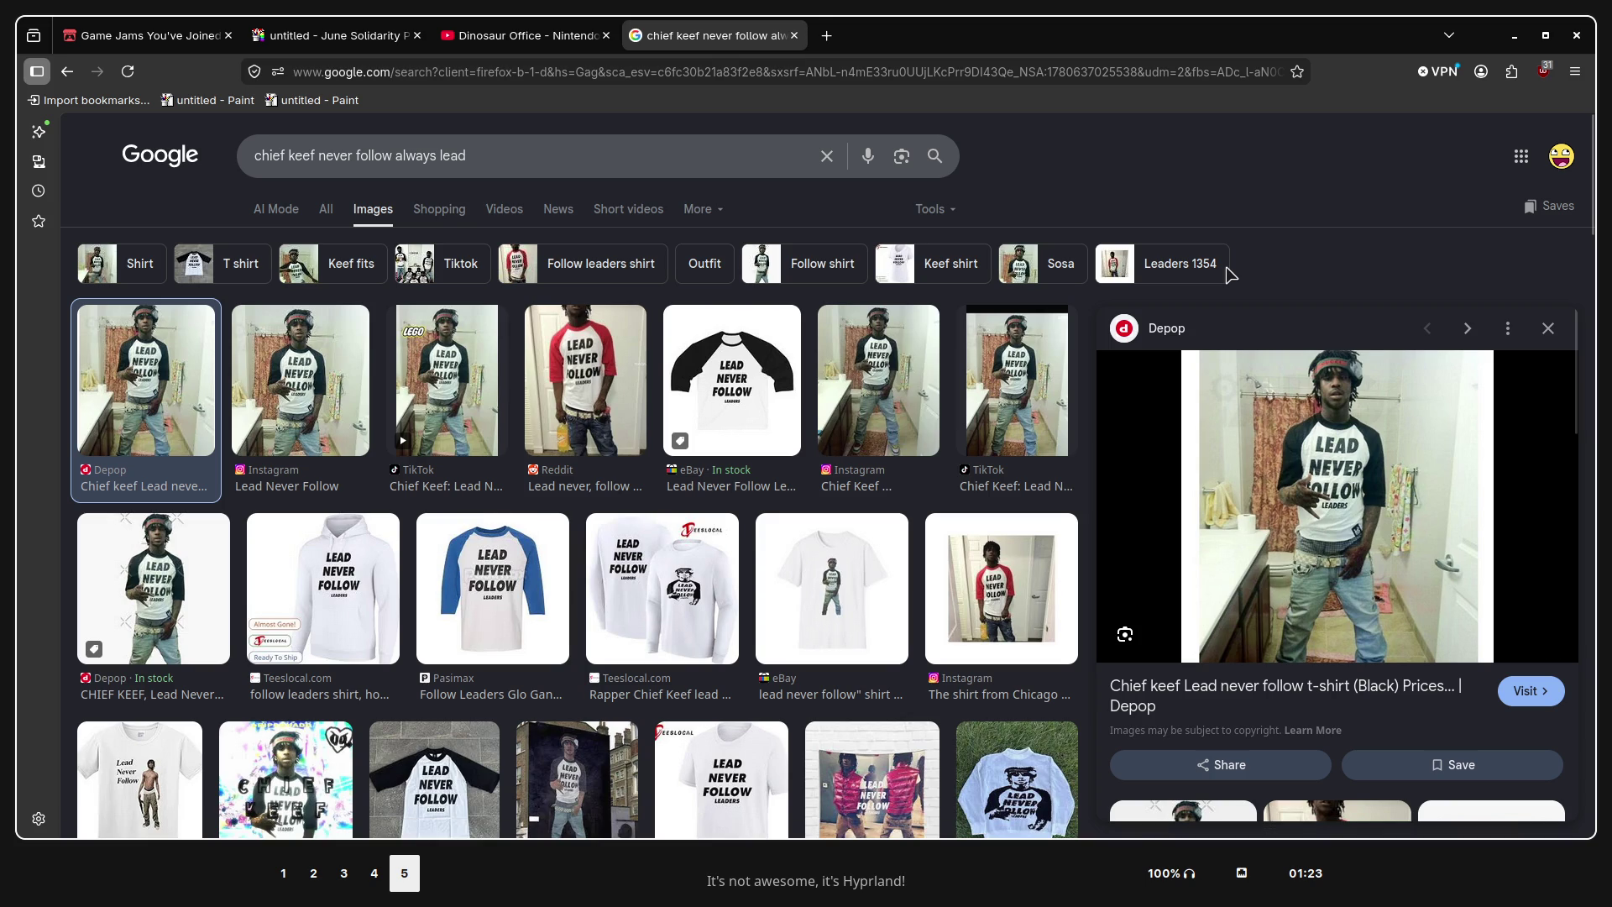
left_click_drag(713, 35, 480, 592)
key("ctrl+minus")
key("ctrl+minus")
key("ctrl+minus")
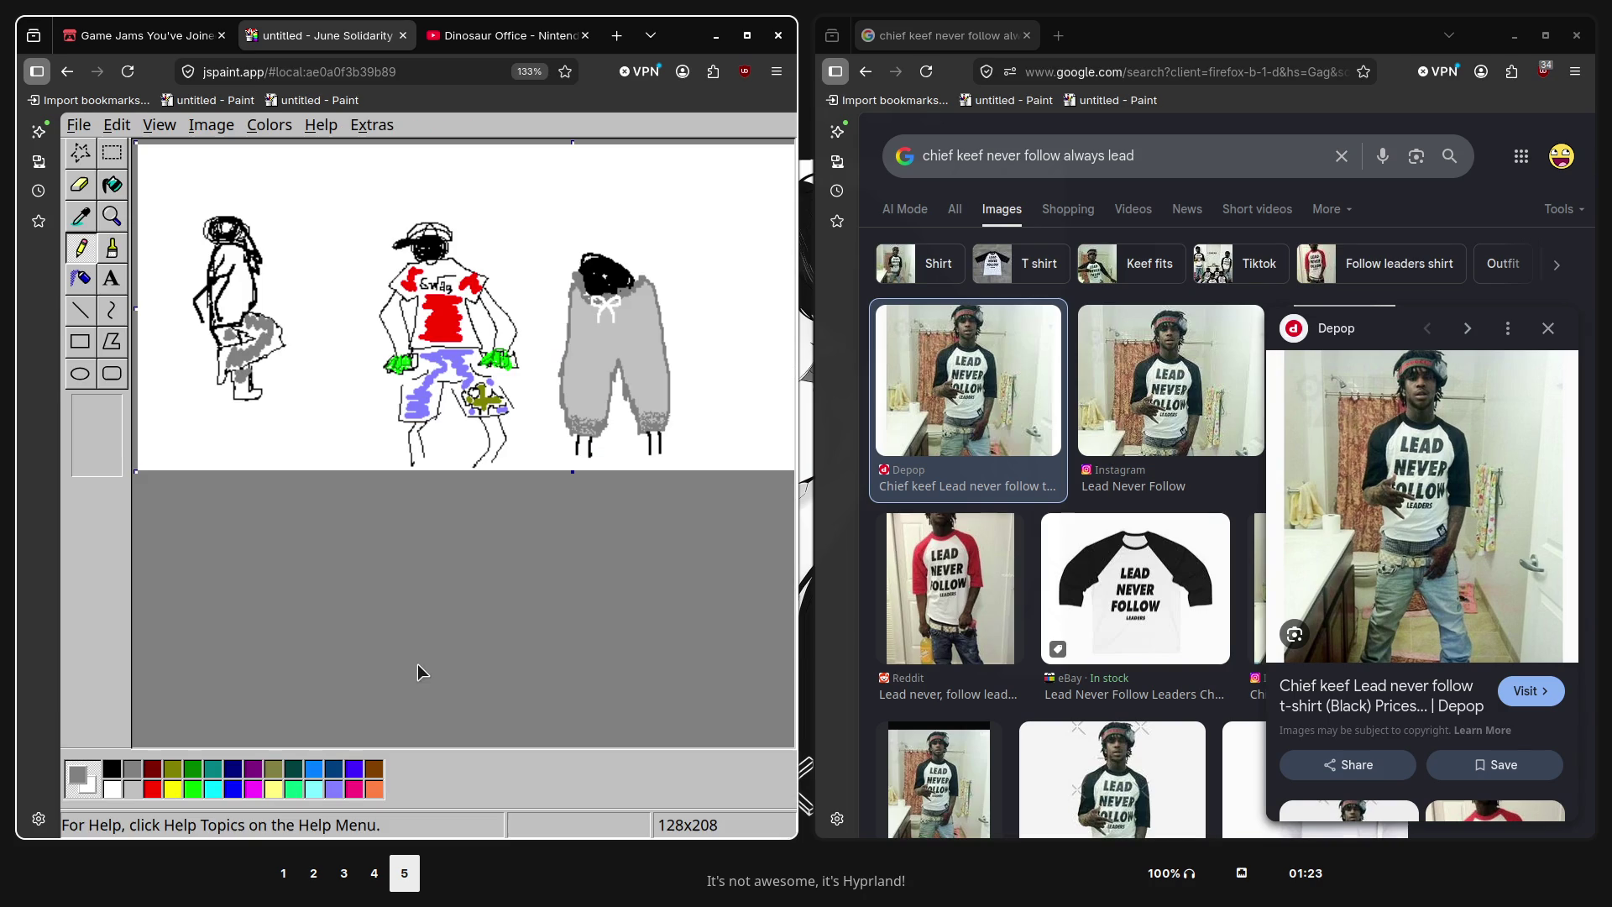
Zoom the paint page to 240% and sketch the shirt's top edge and left sleeve in black
key("ctrl+plus")
key("ctrl+plus")
key("ctrl+minus")
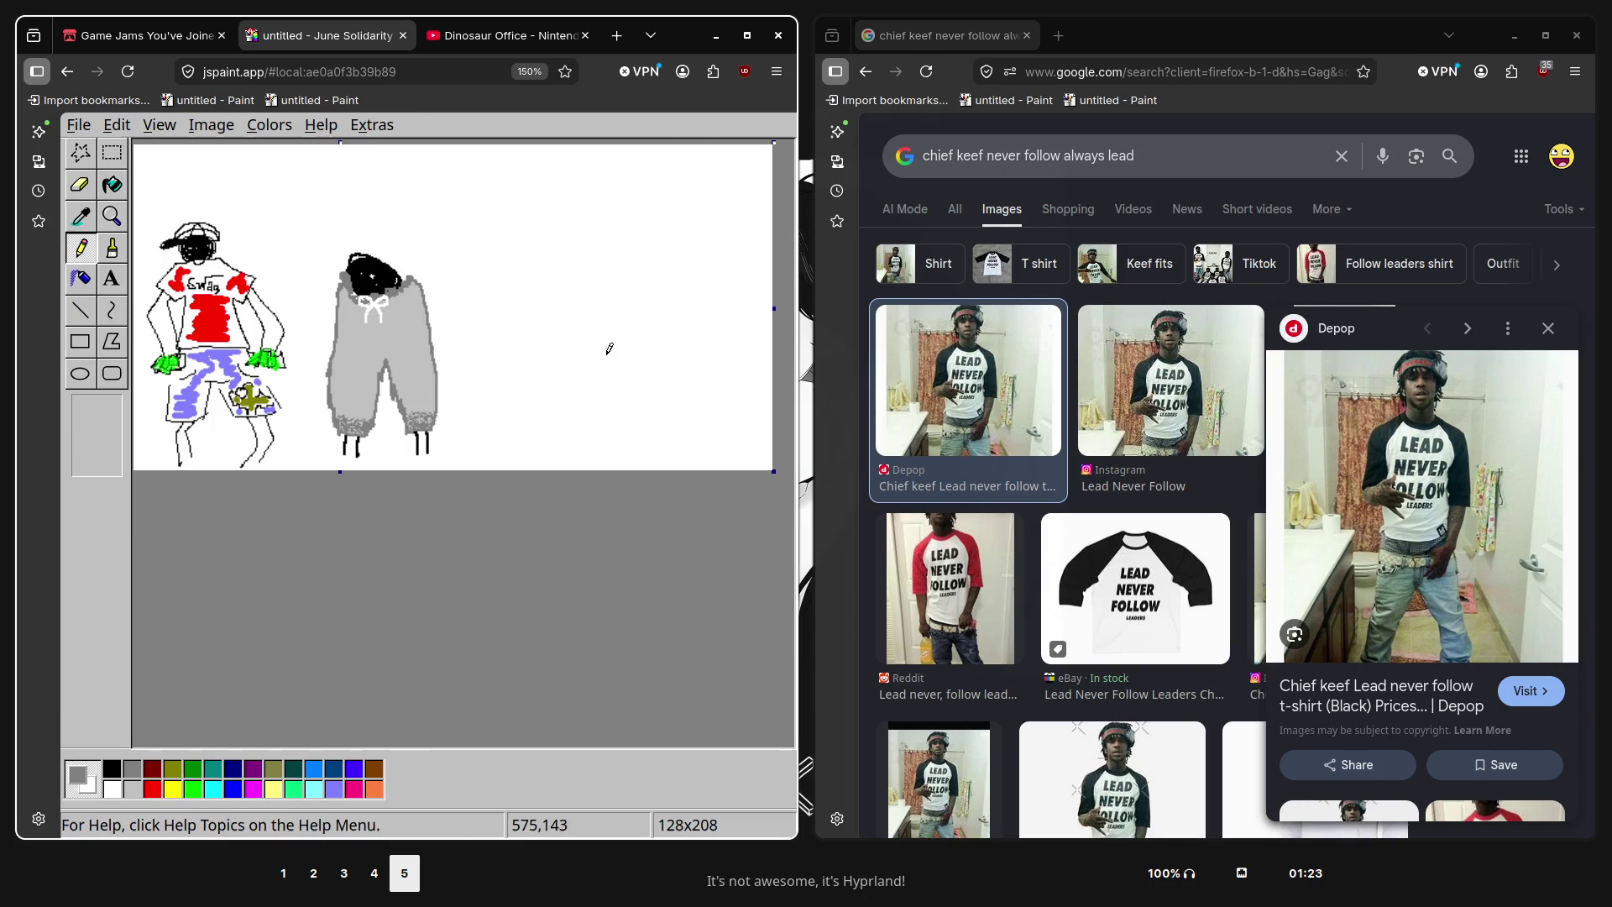
key("ctrl+plus")
key("ctrl+plus")
key("ctrl+plus")
key("b")
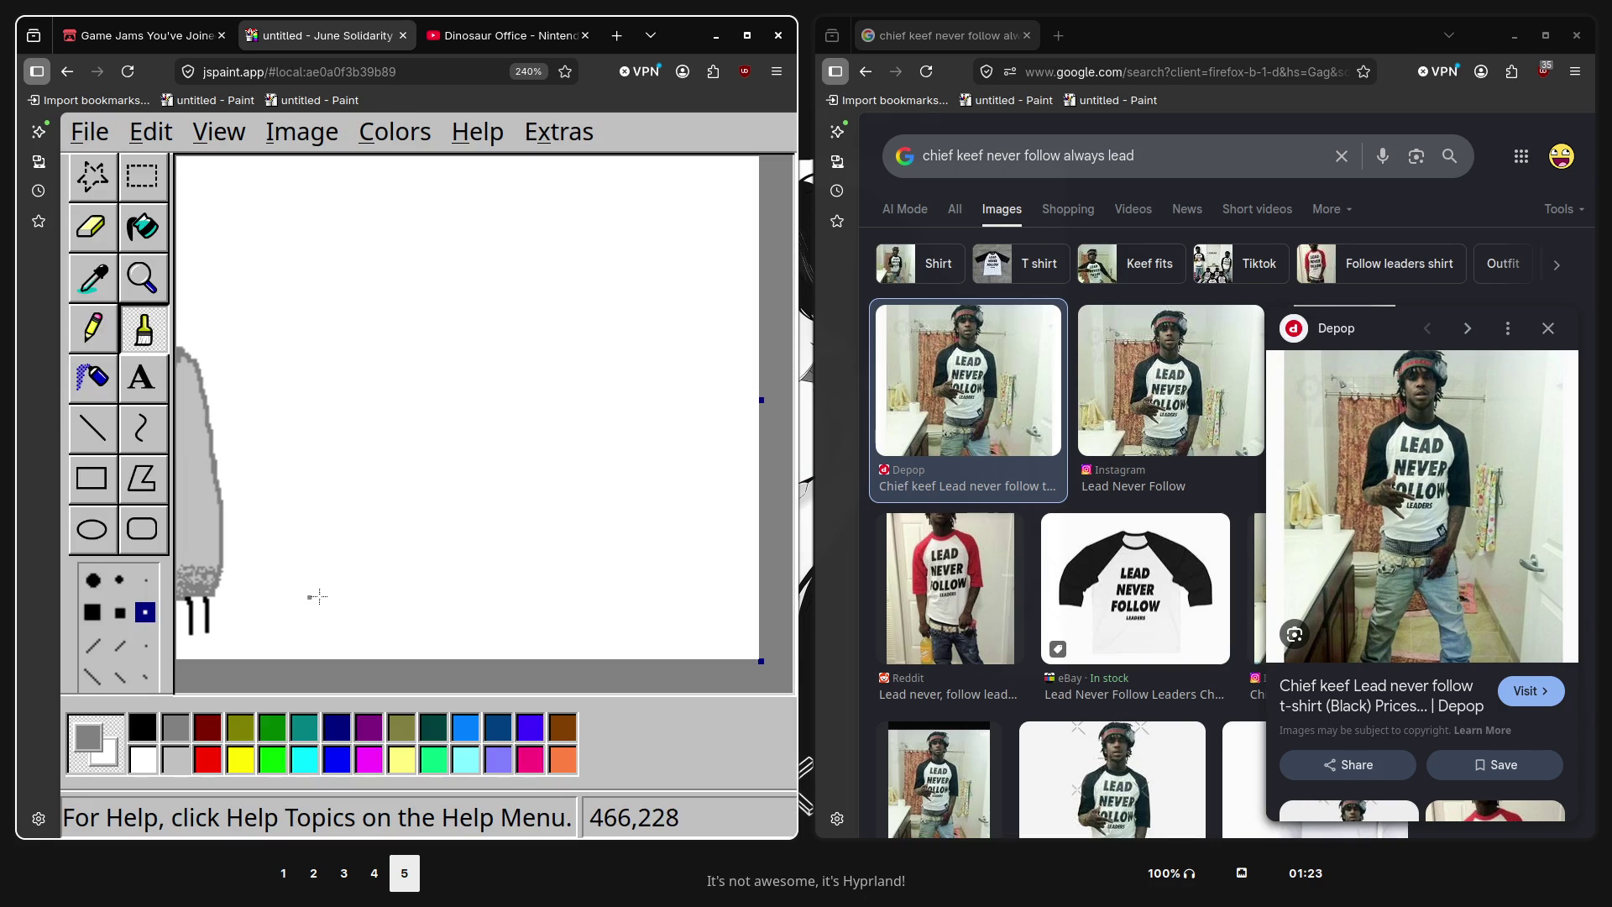
scroll(320, 590, "up", 1)
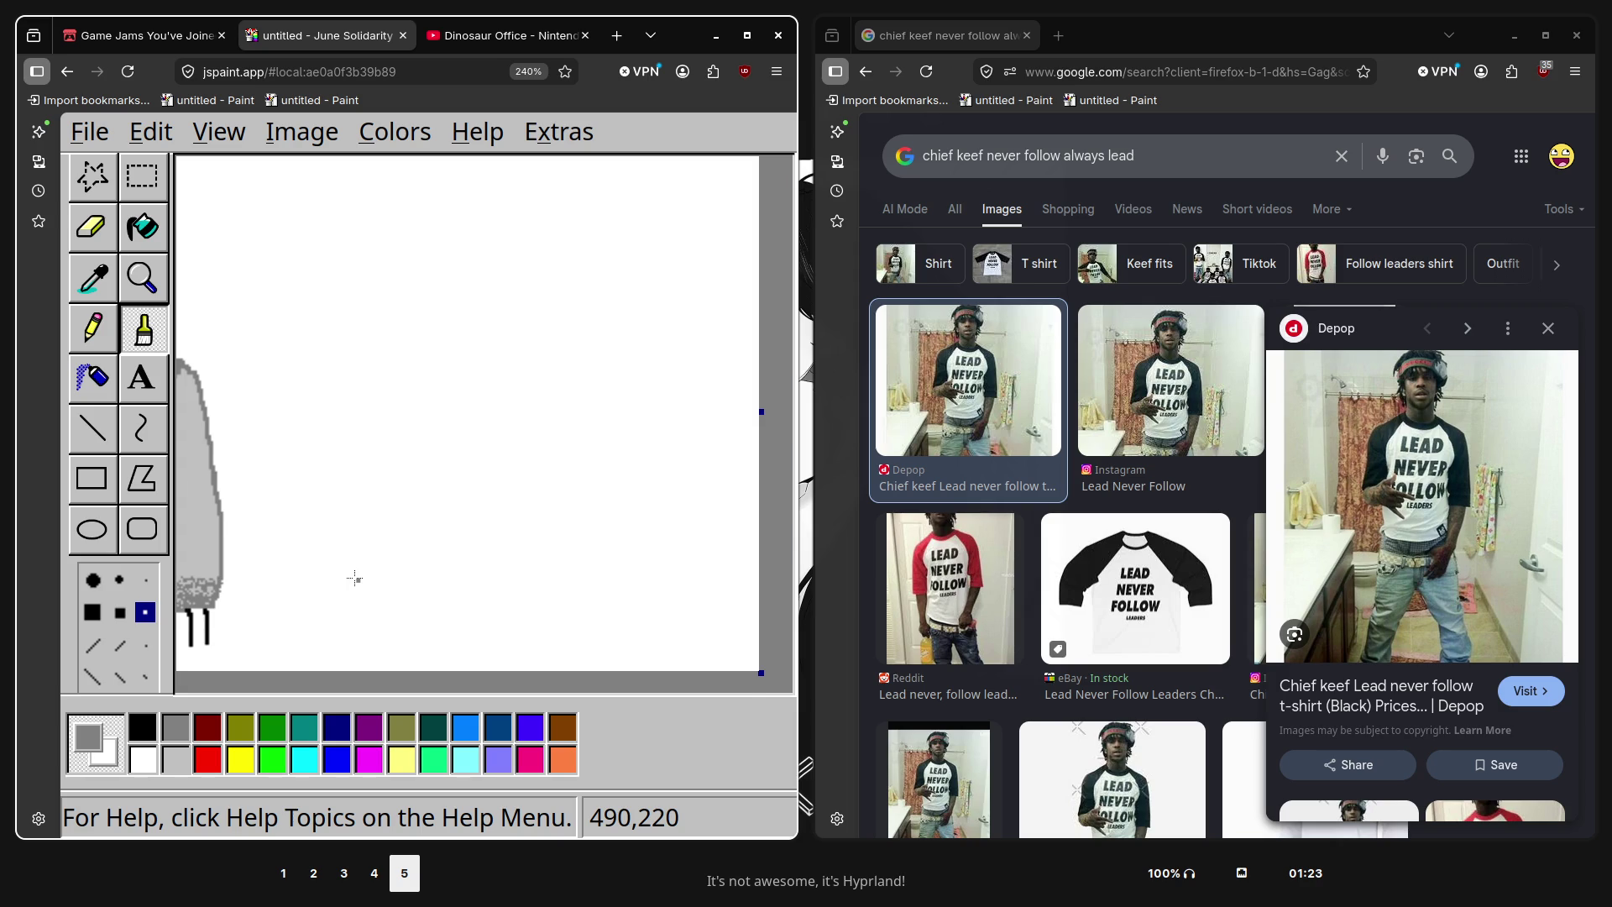
scroll(354, 579, "down", 1)
left_click(150, 727)
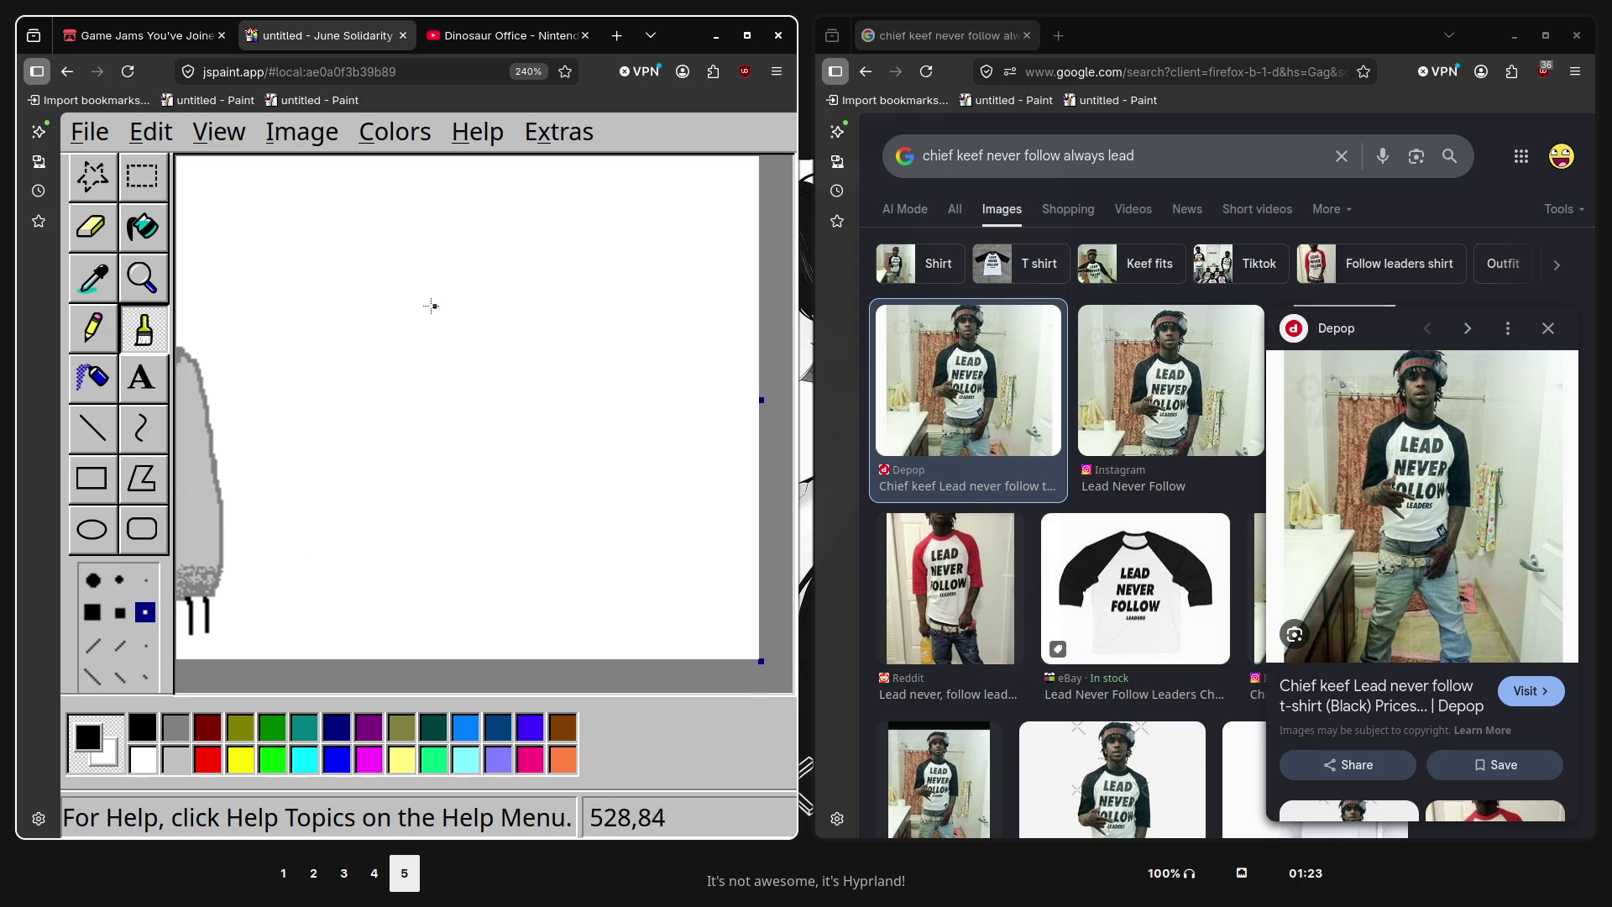
mouse_move(415, 255)
left_mouse_down()
mouse_move(387, 328)
mouse_move(407, 363)
mouse_move(457, 276)
mouse_move(537, 298)
mouse_move(527, 468)
mouse_move(511, 485)
mouse_move(412, 434)
mouse_move(453, 283)
left_mouse_up()
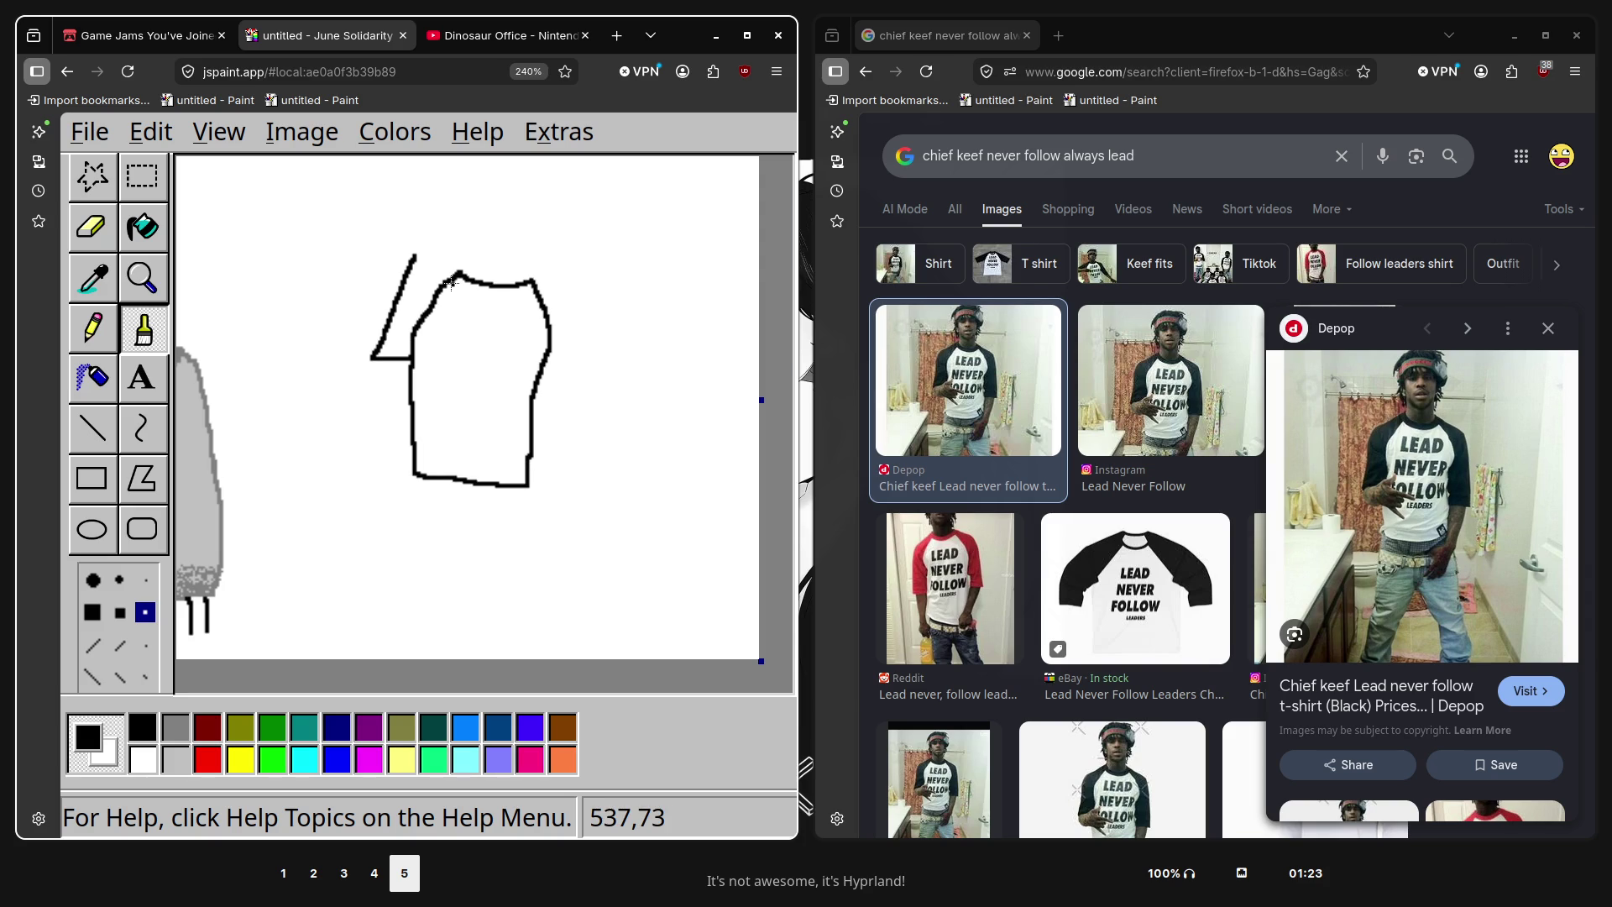
mouse_move(415, 254)
left_mouse_down()
mouse_move(525, 249)
mouse_move(561, 278)
mouse_move(579, 330)
mouse_move(554, 394)
left_mouse_up()
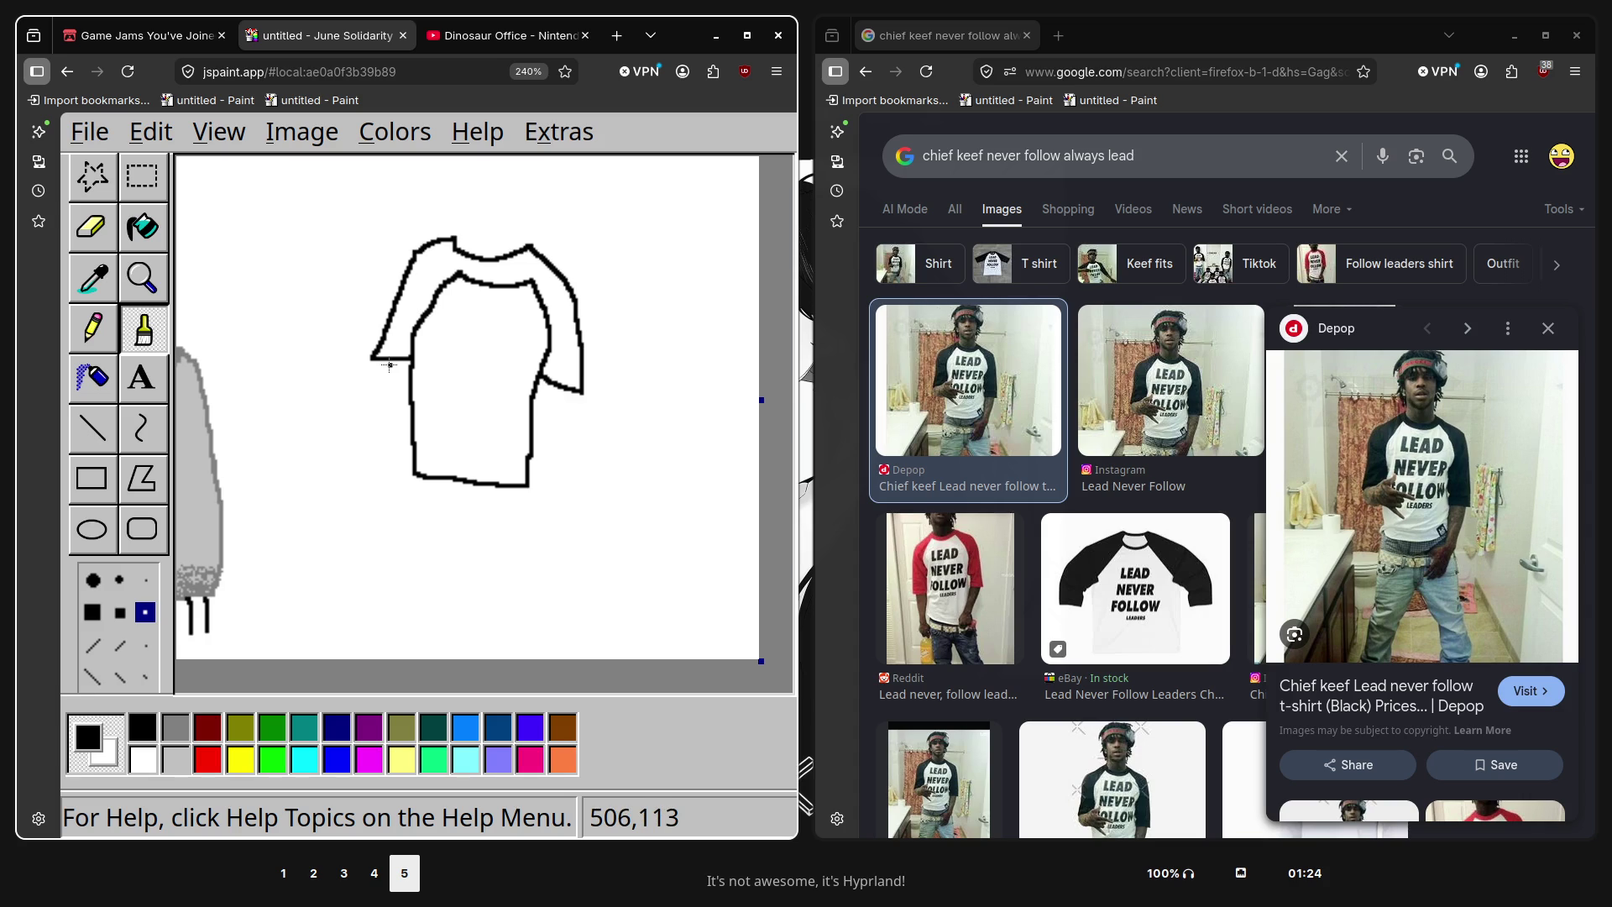
mouse_move(388, 365)
left_mouse_down()
mouse_move(364, 422)
mouse_move(446, 421)
left_mouse_up()
mouse_move(398, 361)
left_mouse_down()
mouse_move(412, 405)
mouse_move(442, 400)
left_mouse_up()
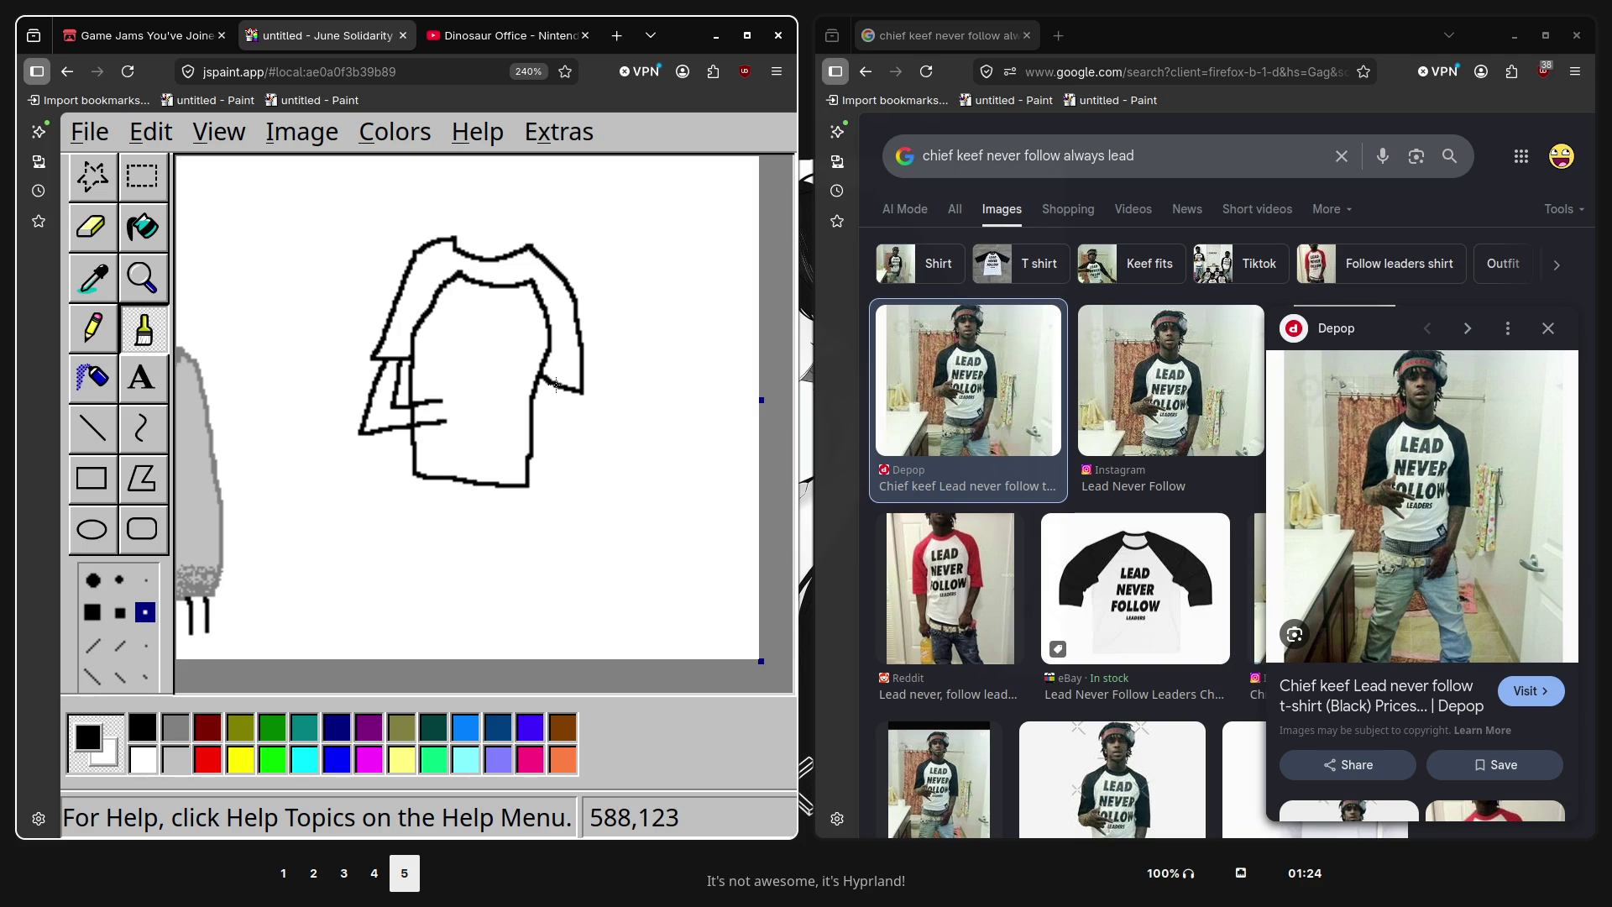
Draw the shirt's right side down to a doubled hem along its bottom
left_click_drag(556, 385, 492, 467)
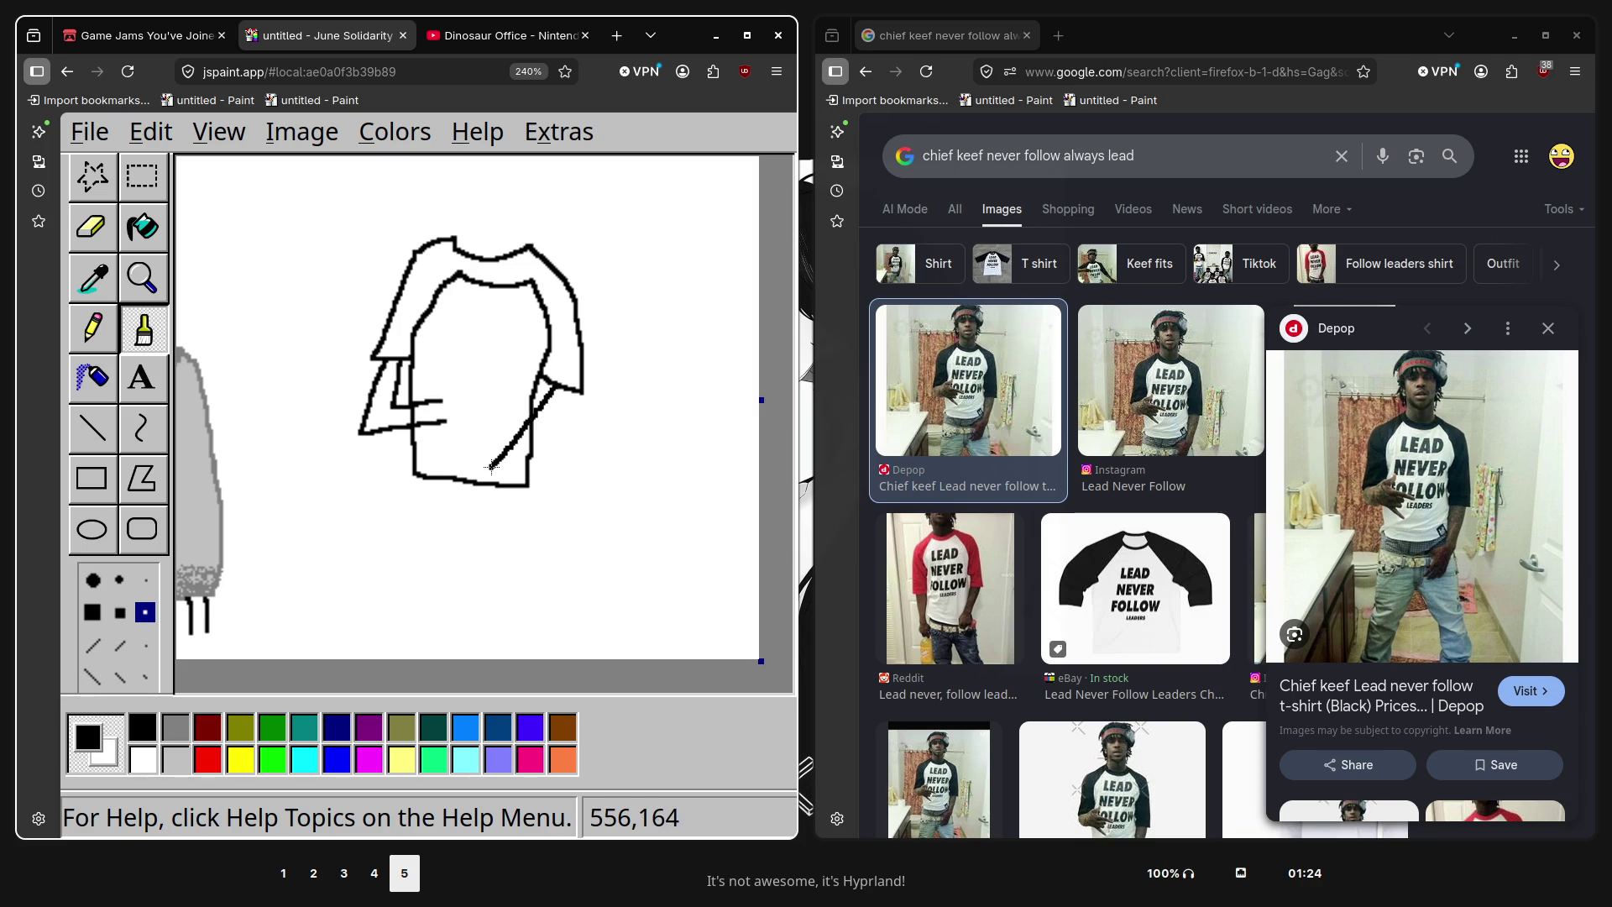
key("ctrl+z")
key("ctrl+y")
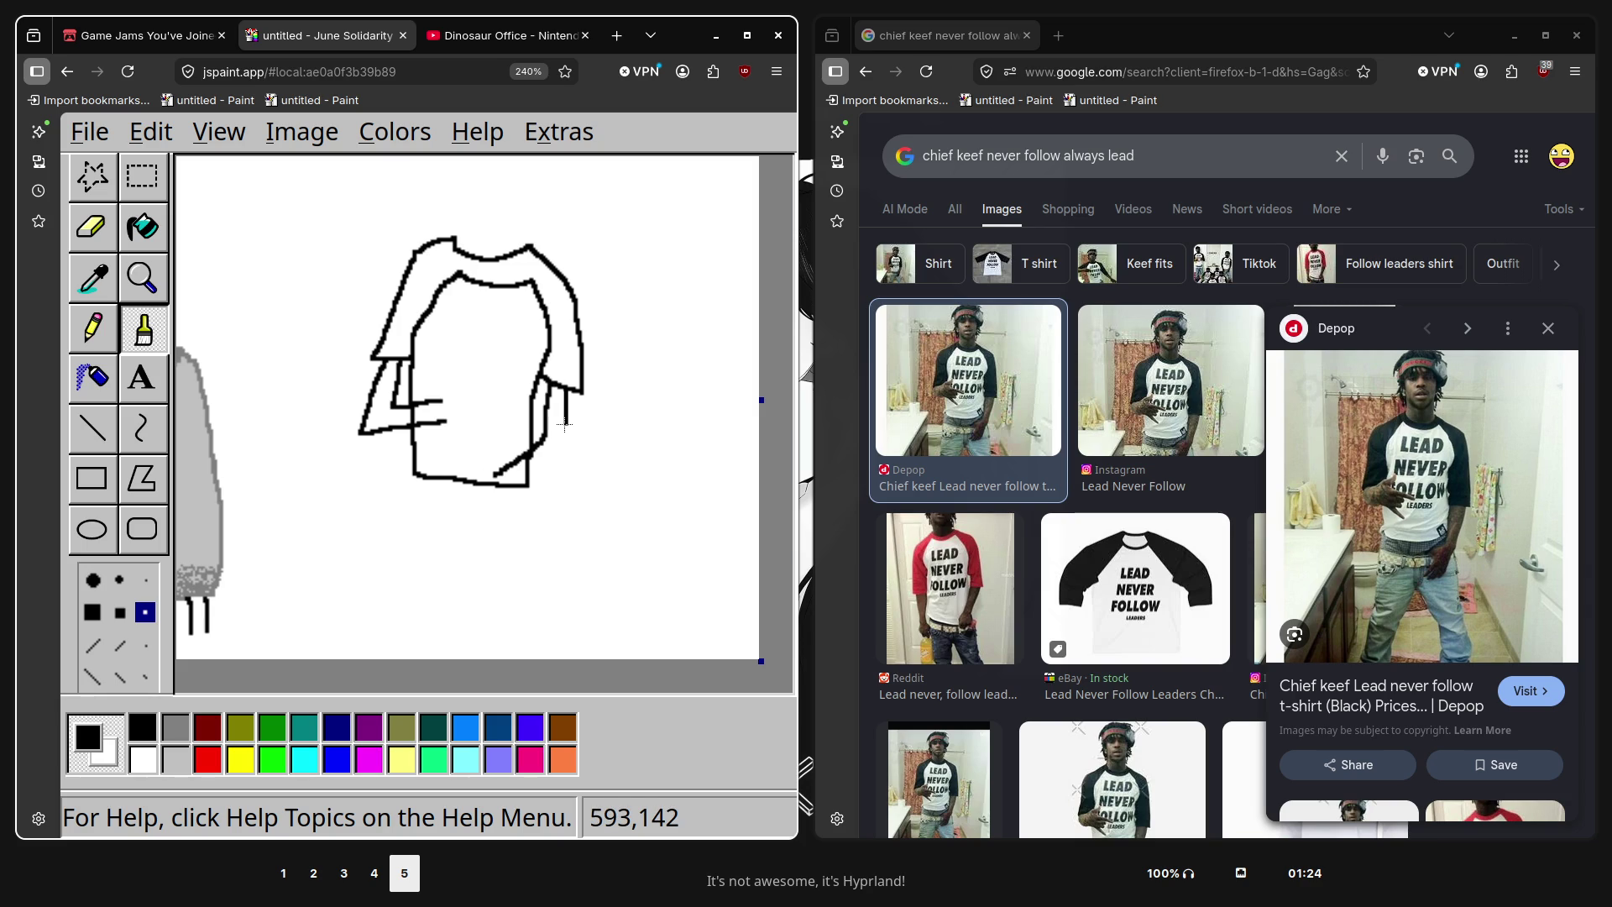
left_click_drag(565, 424, 512, 484)
left_click_drag(478, 492, 517, 483)
left_click_drag(415, 453, 529, 443)
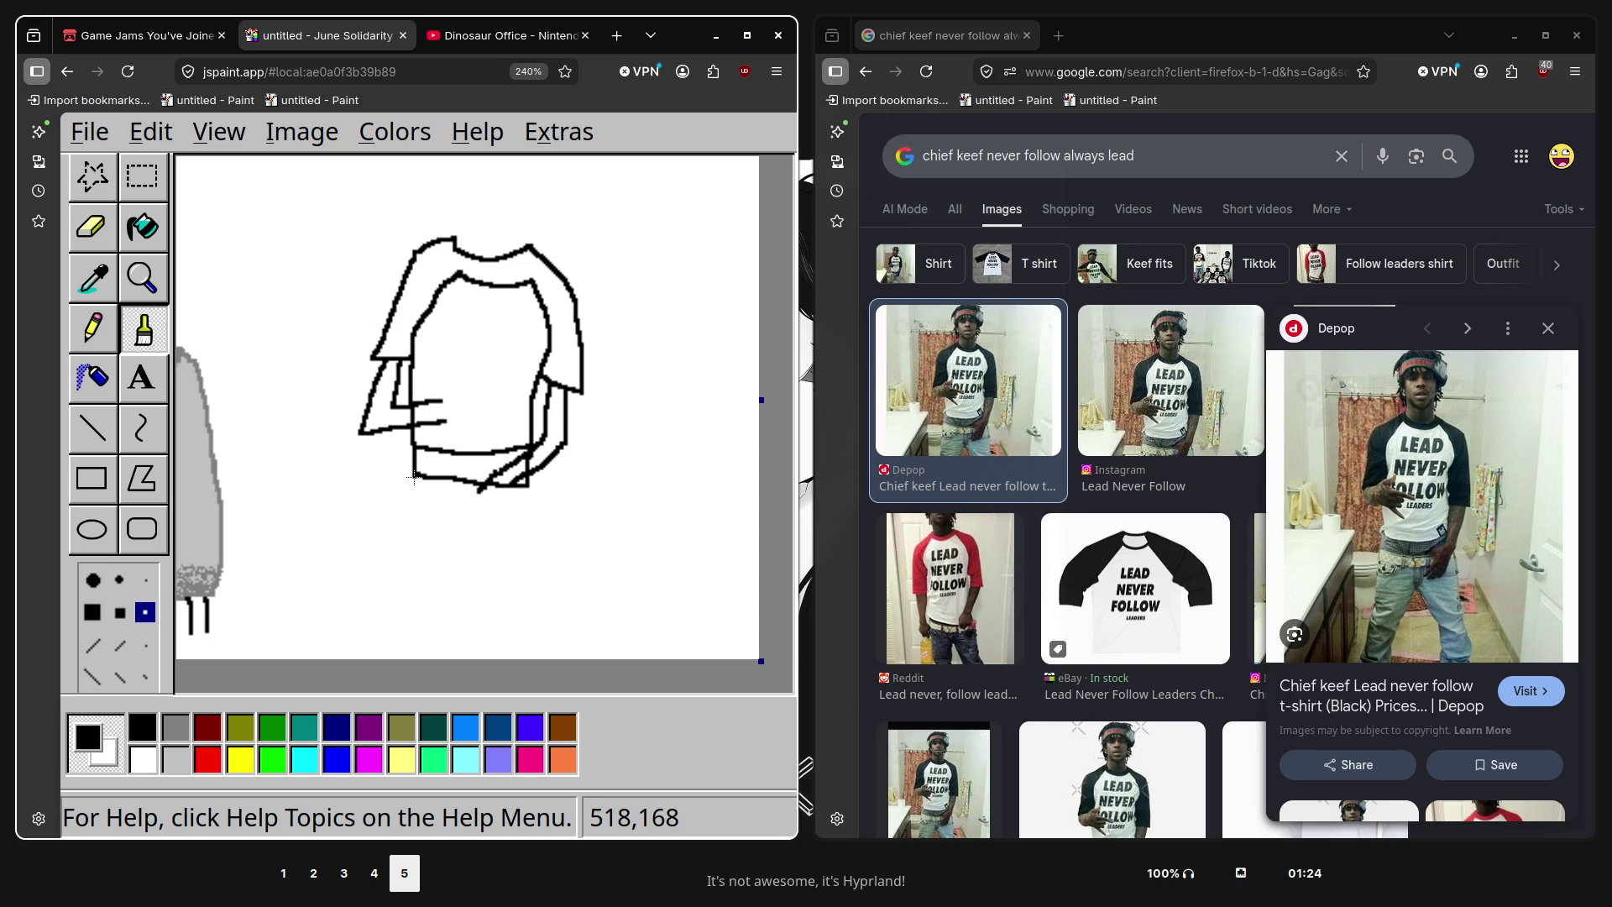
left_click_drag(414, 477, 528, 497)
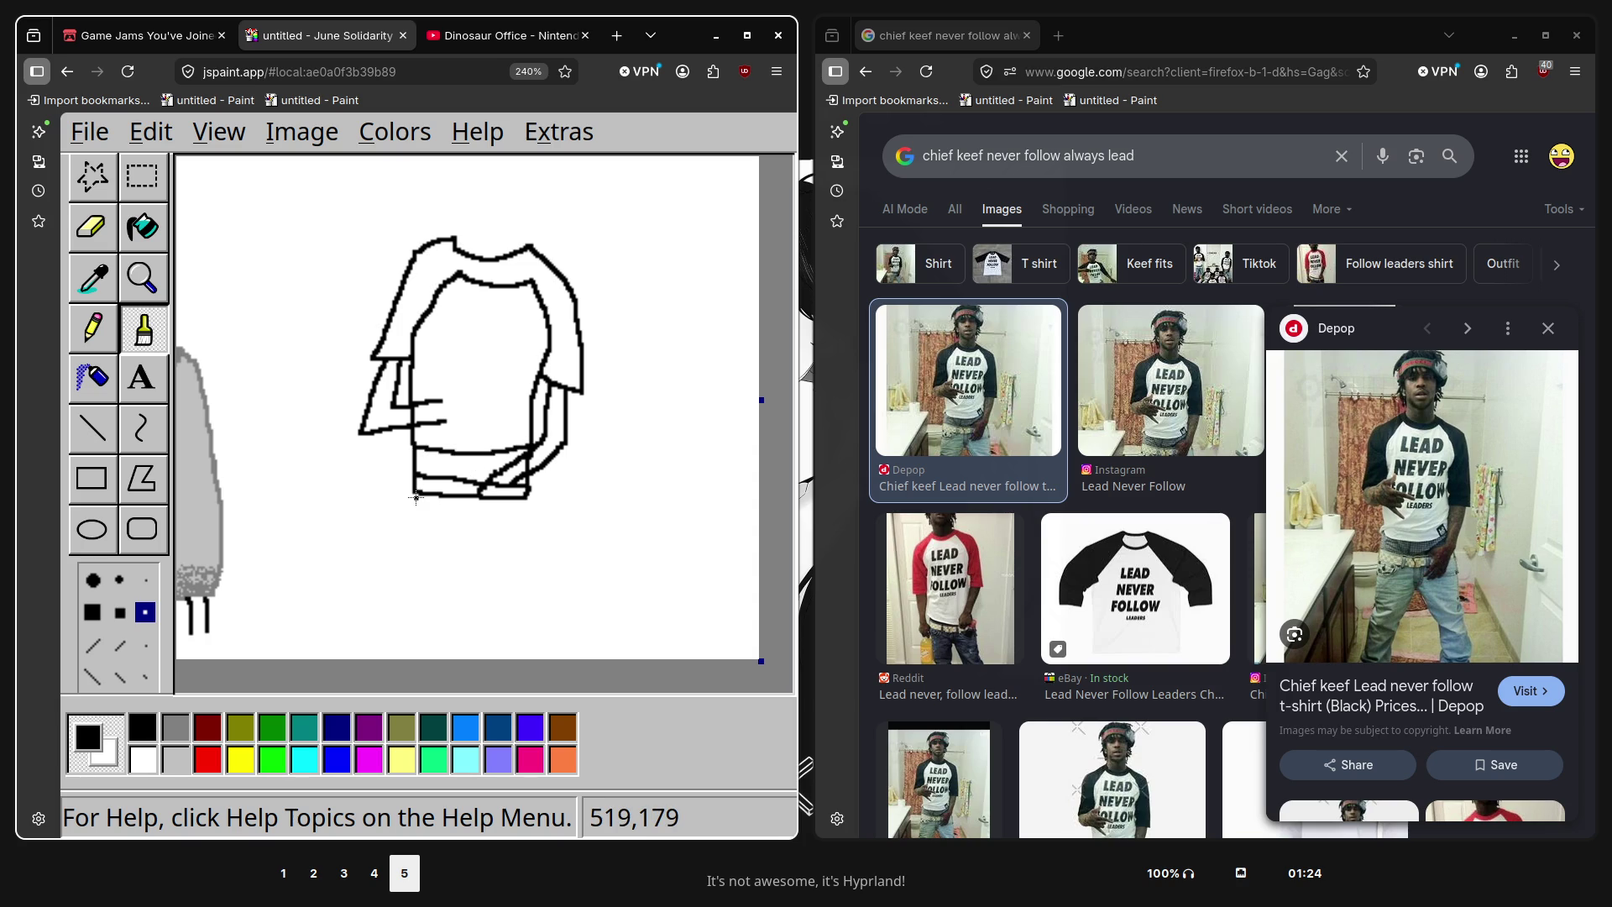
Brush the left leg's outer and inner lines from the shirt hem to the canvas bottom
left_click_drag(415, 497, 386, 660)
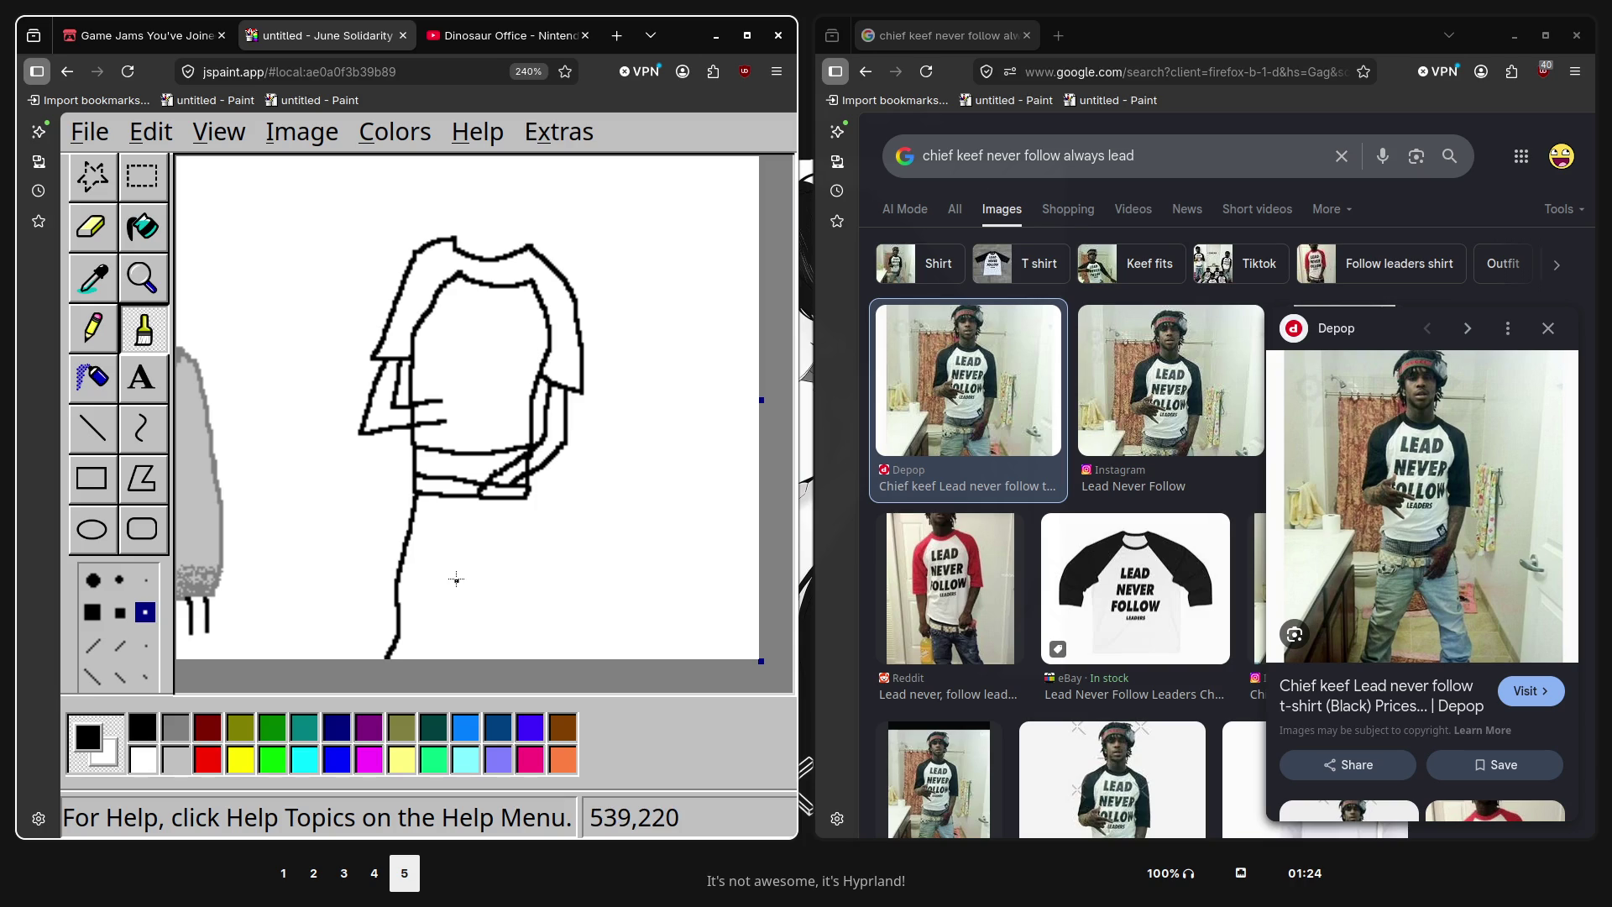
left_click_drag(464, 540, 450, 660)
key("ctrl+z")
left_click_drag(469, 541, 469, 576)
left_click_drag(478, 546, 453, 653)
Draw the right leg's outer line from the hip down, undoing the stray strokes
left_click_drag(478, 540, 513, 658)
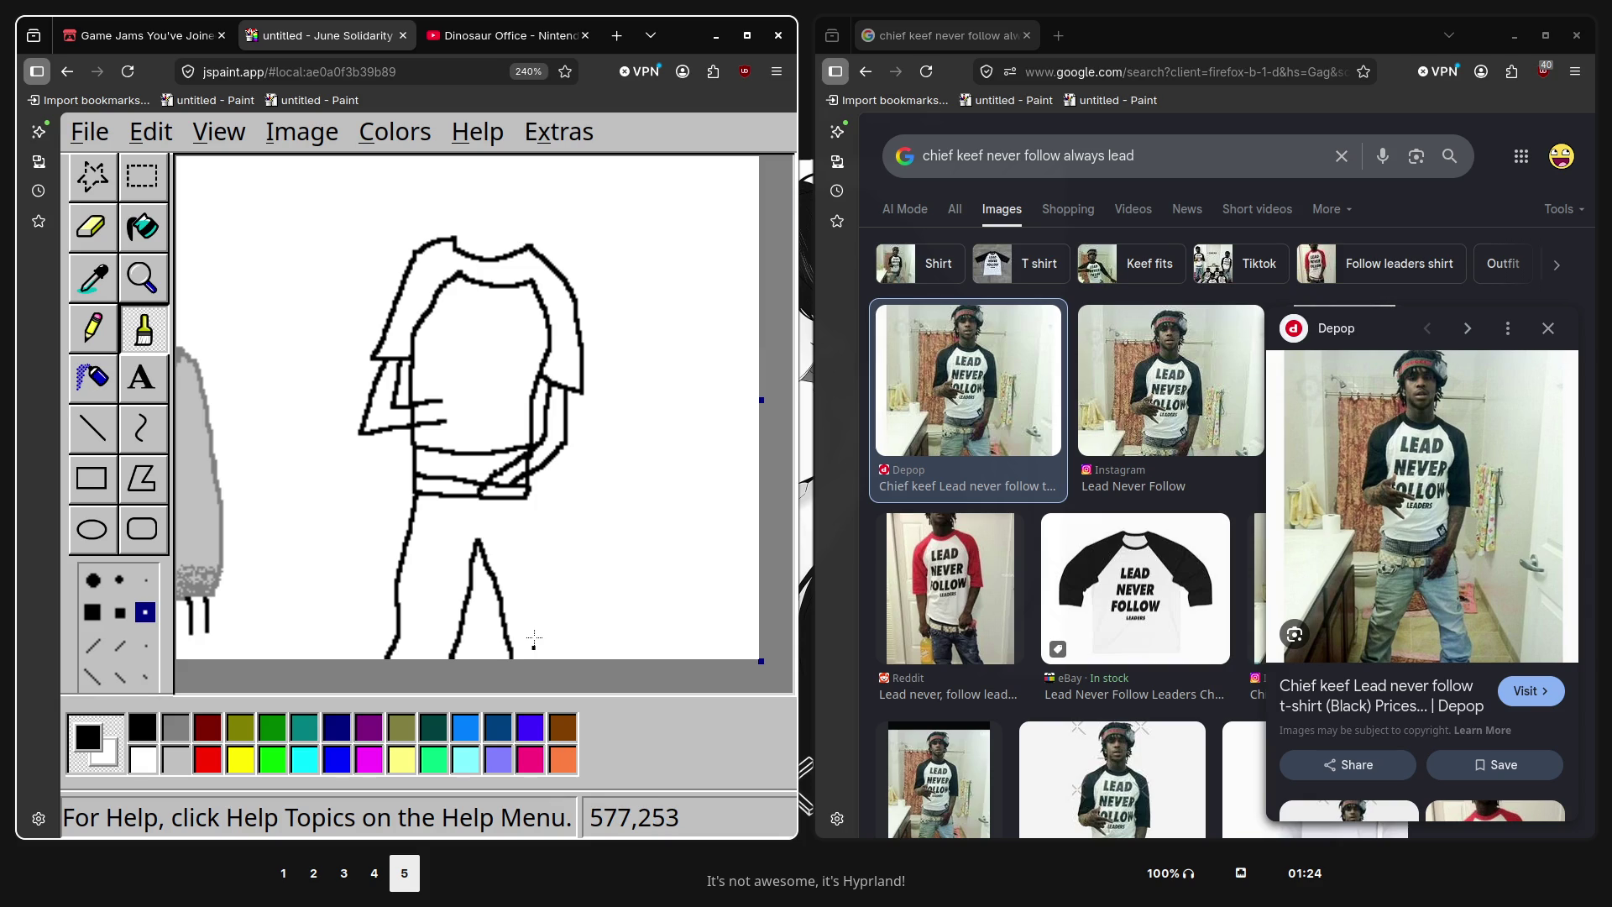
left_click_drag(526, 497, 569, 658)
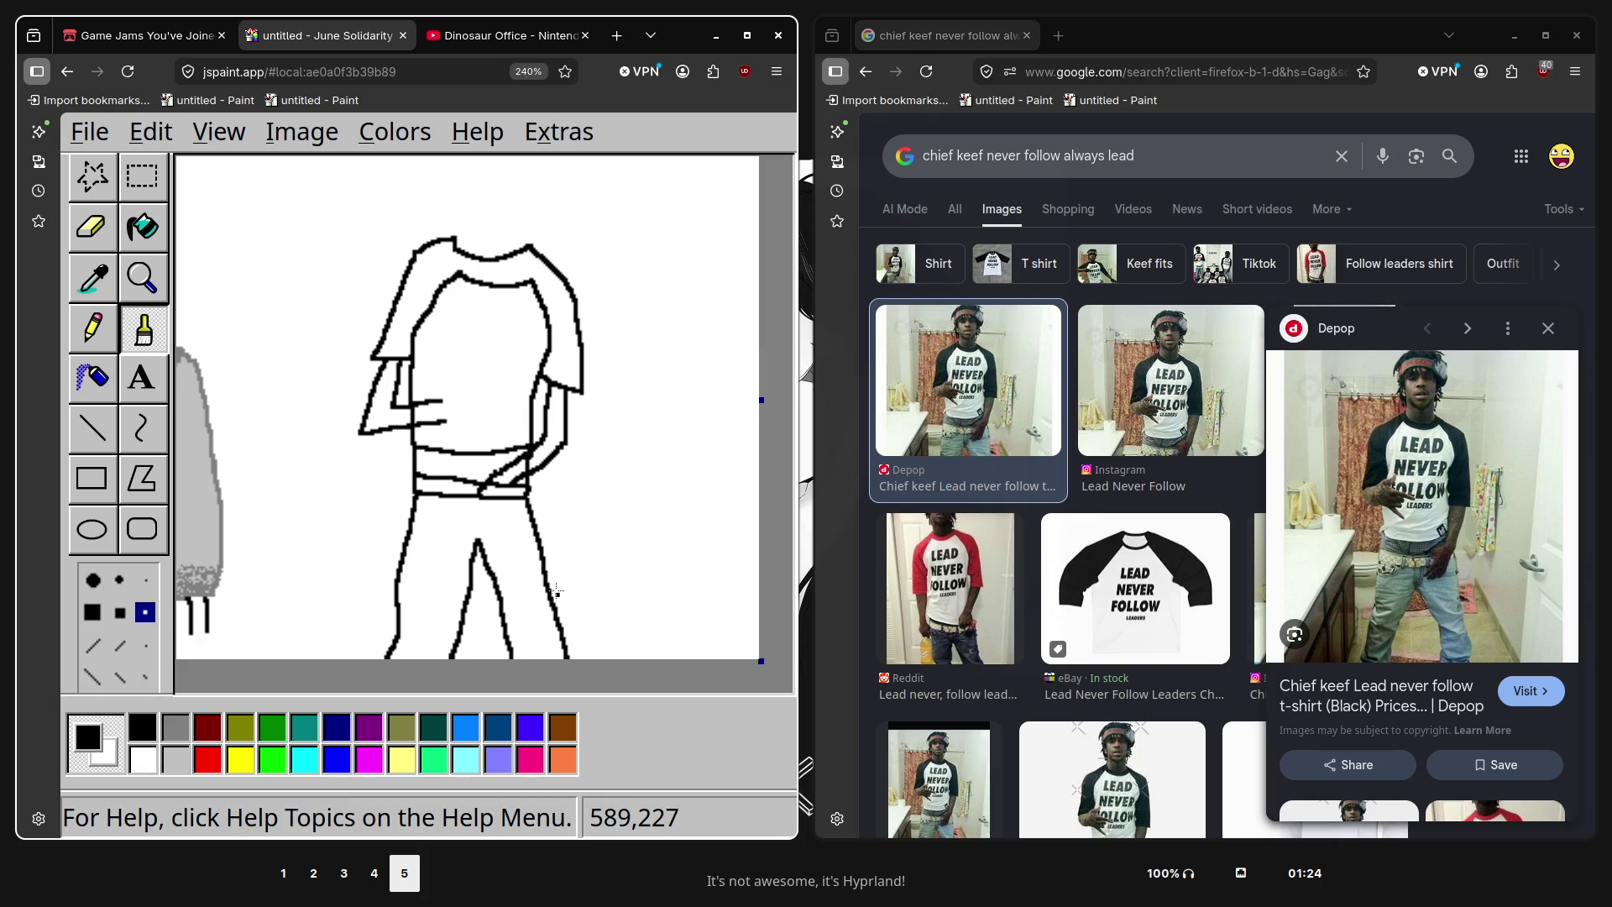
key("ctrl+z")
left_click_drag(527, 497, 572, 644)
key("ctrl+z")
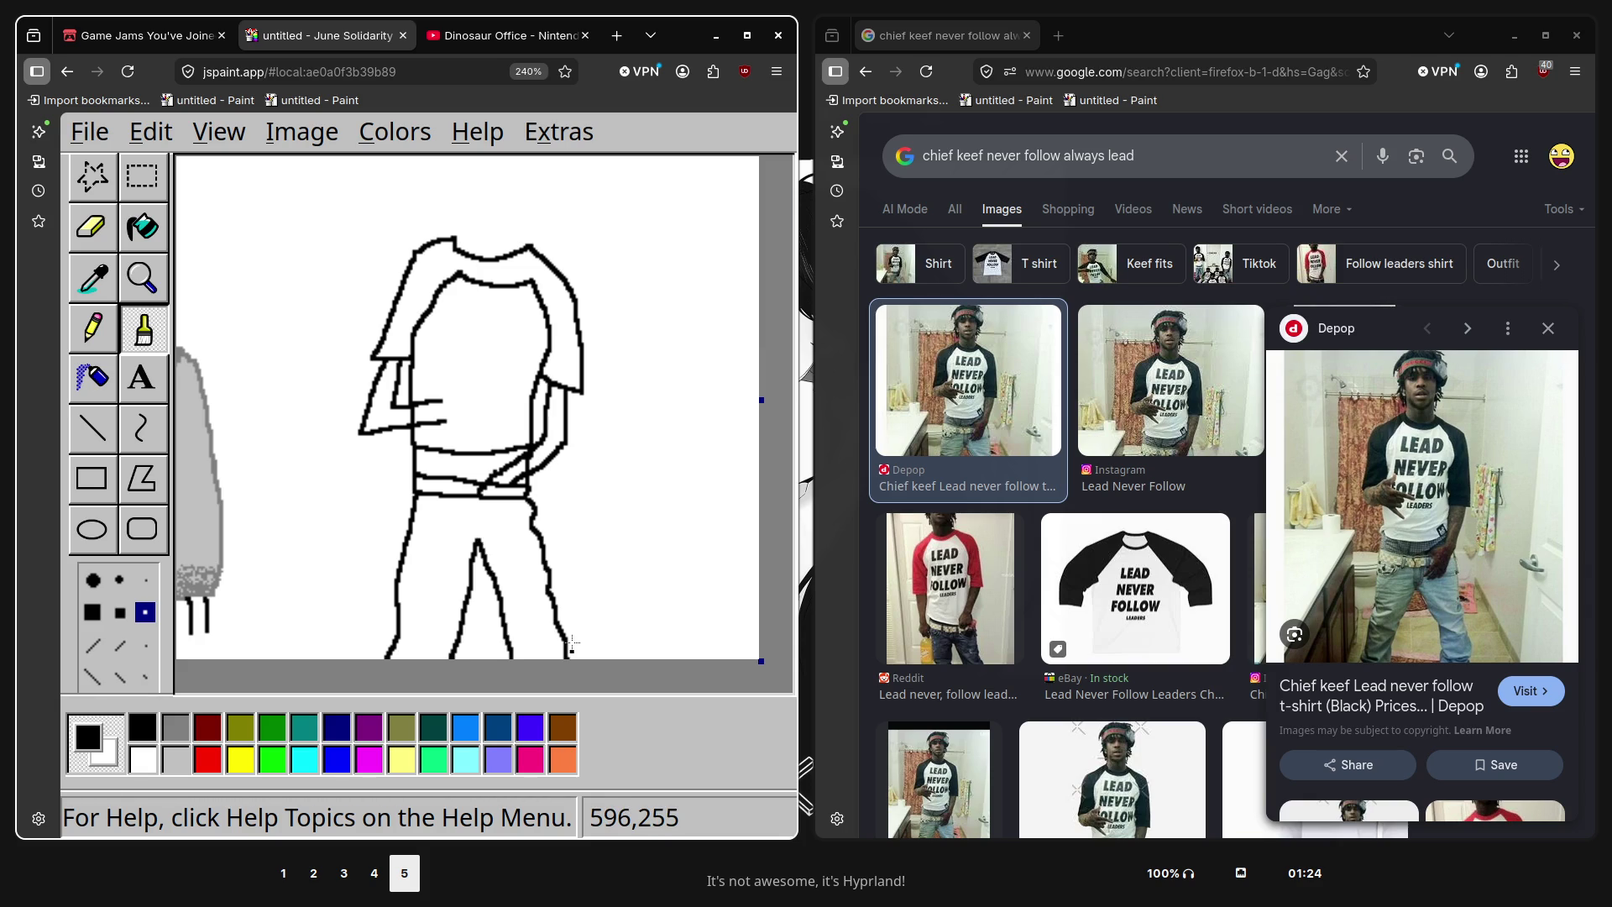
key("ctrl+z")
left_click_drag(526, 498, 596, 665)
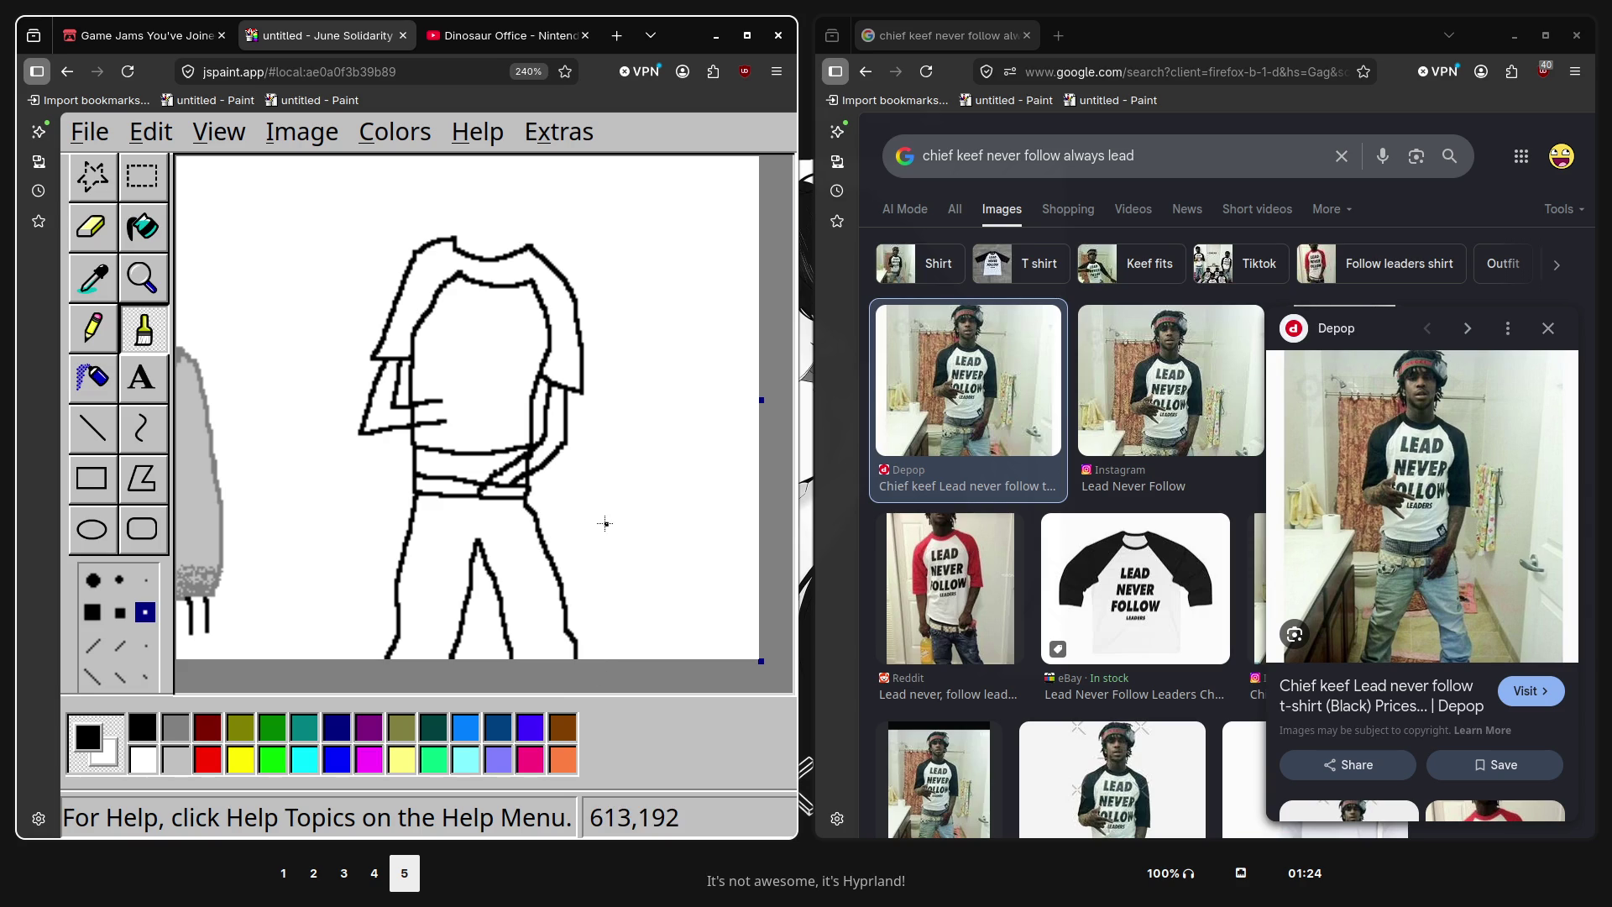
scroll(476, 282, "up", 1)
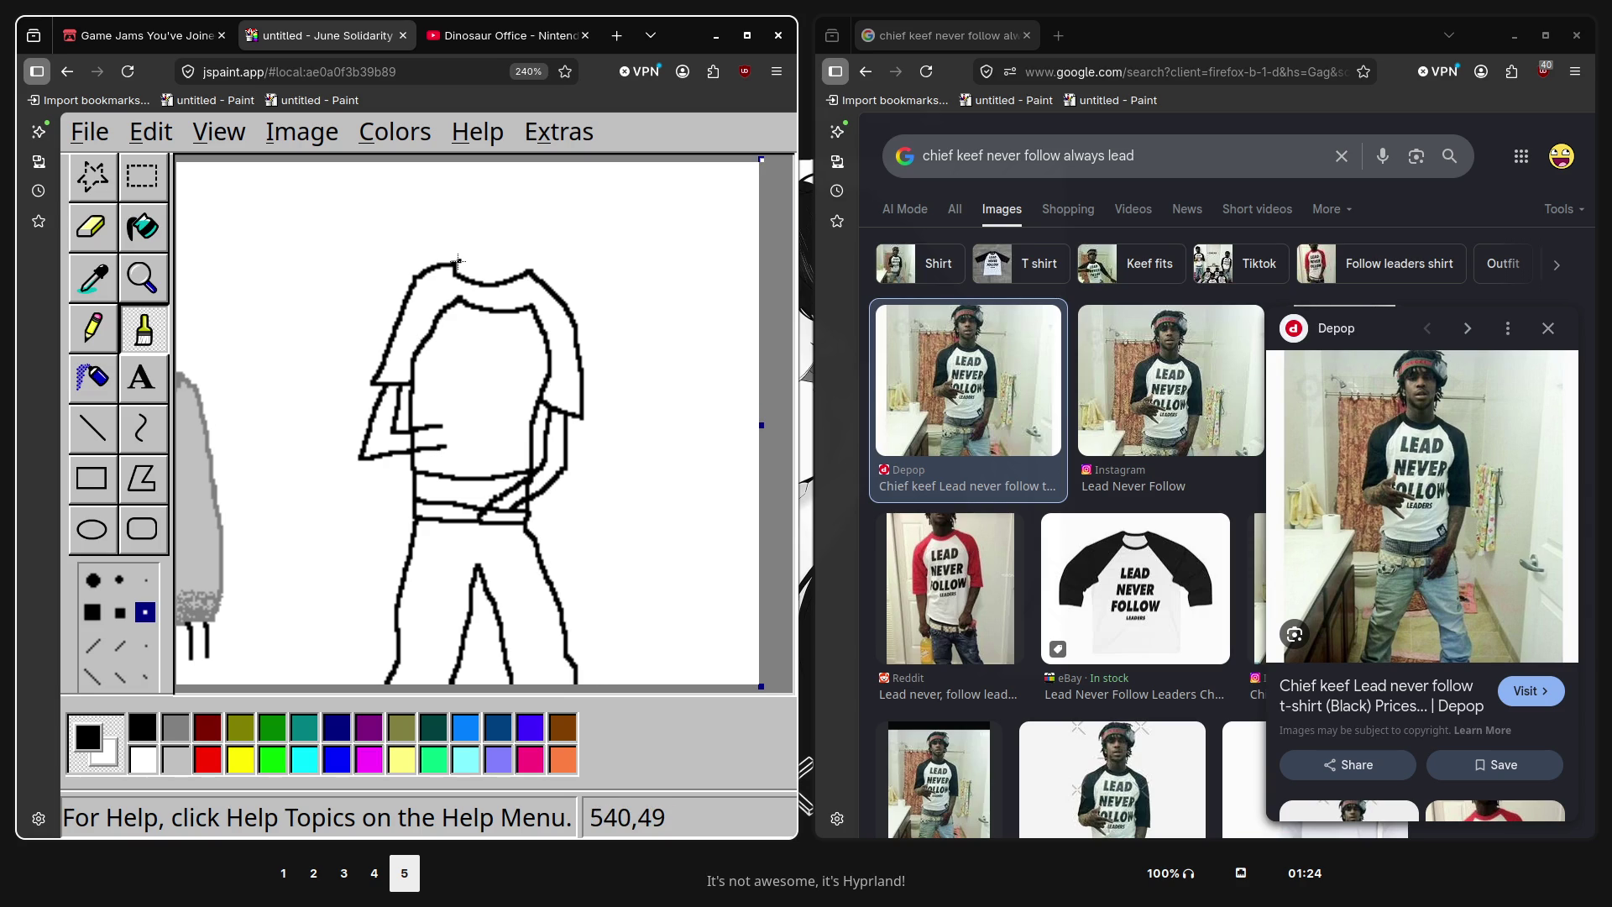
Draw a round head outline above the shirt collar and flood-fill it solid black
mouse_move(454, 238)
left_mouse_down()
mouse_move(519, 209)
mouse_move(452, 264)
left_mouse_up()
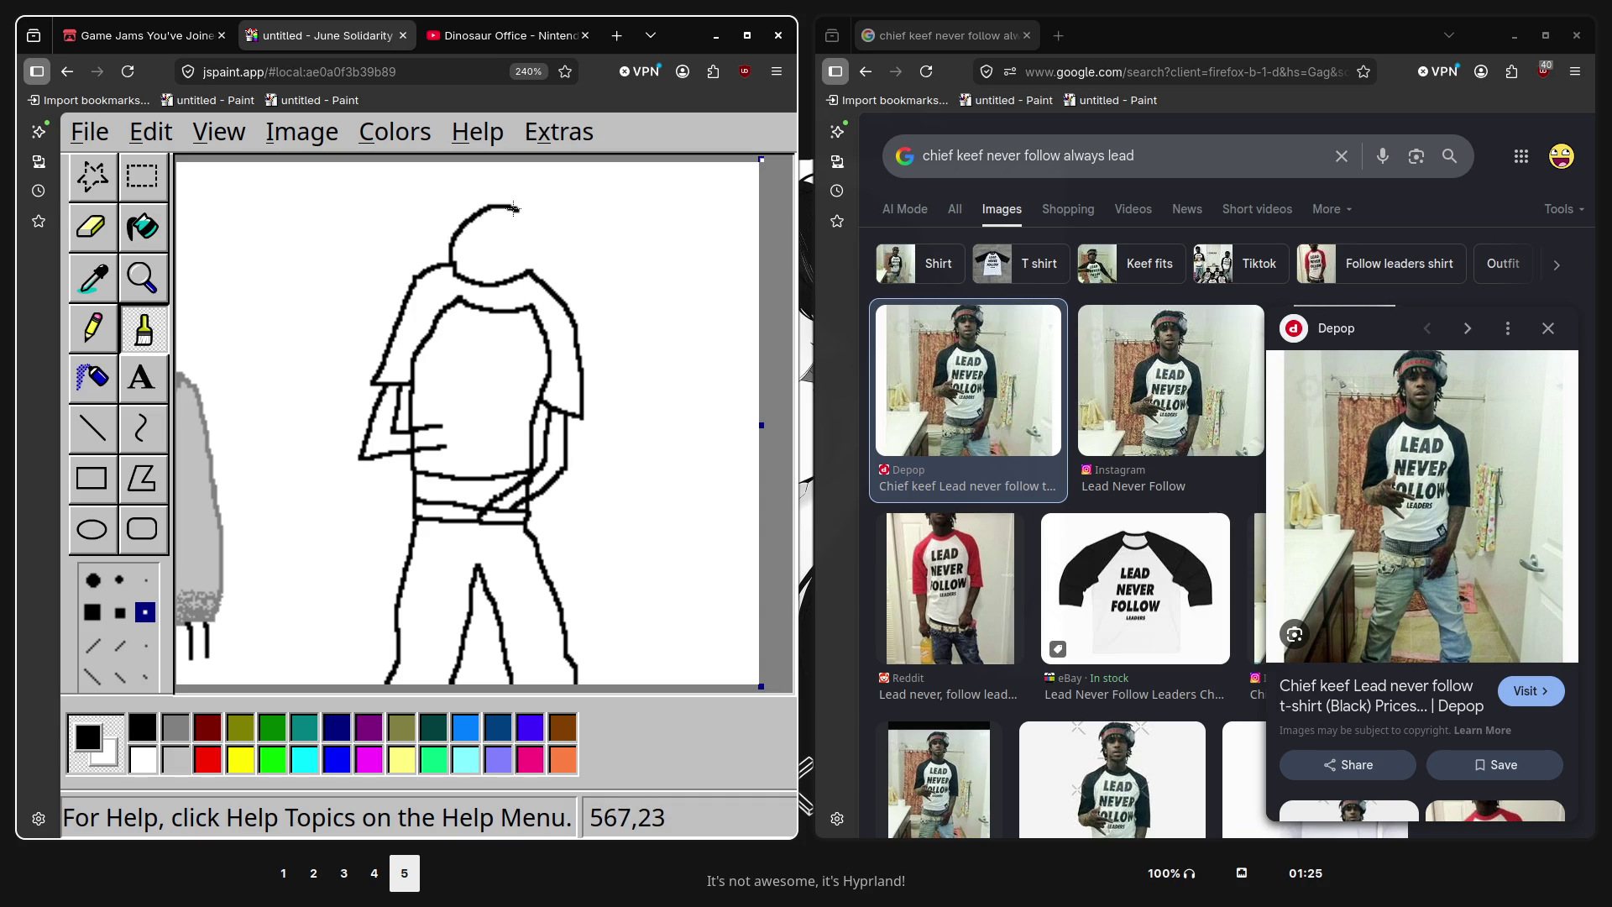
key("ctrl+z")
key("ctrl+z")
left_click_drag(507, 184, 445, 259)
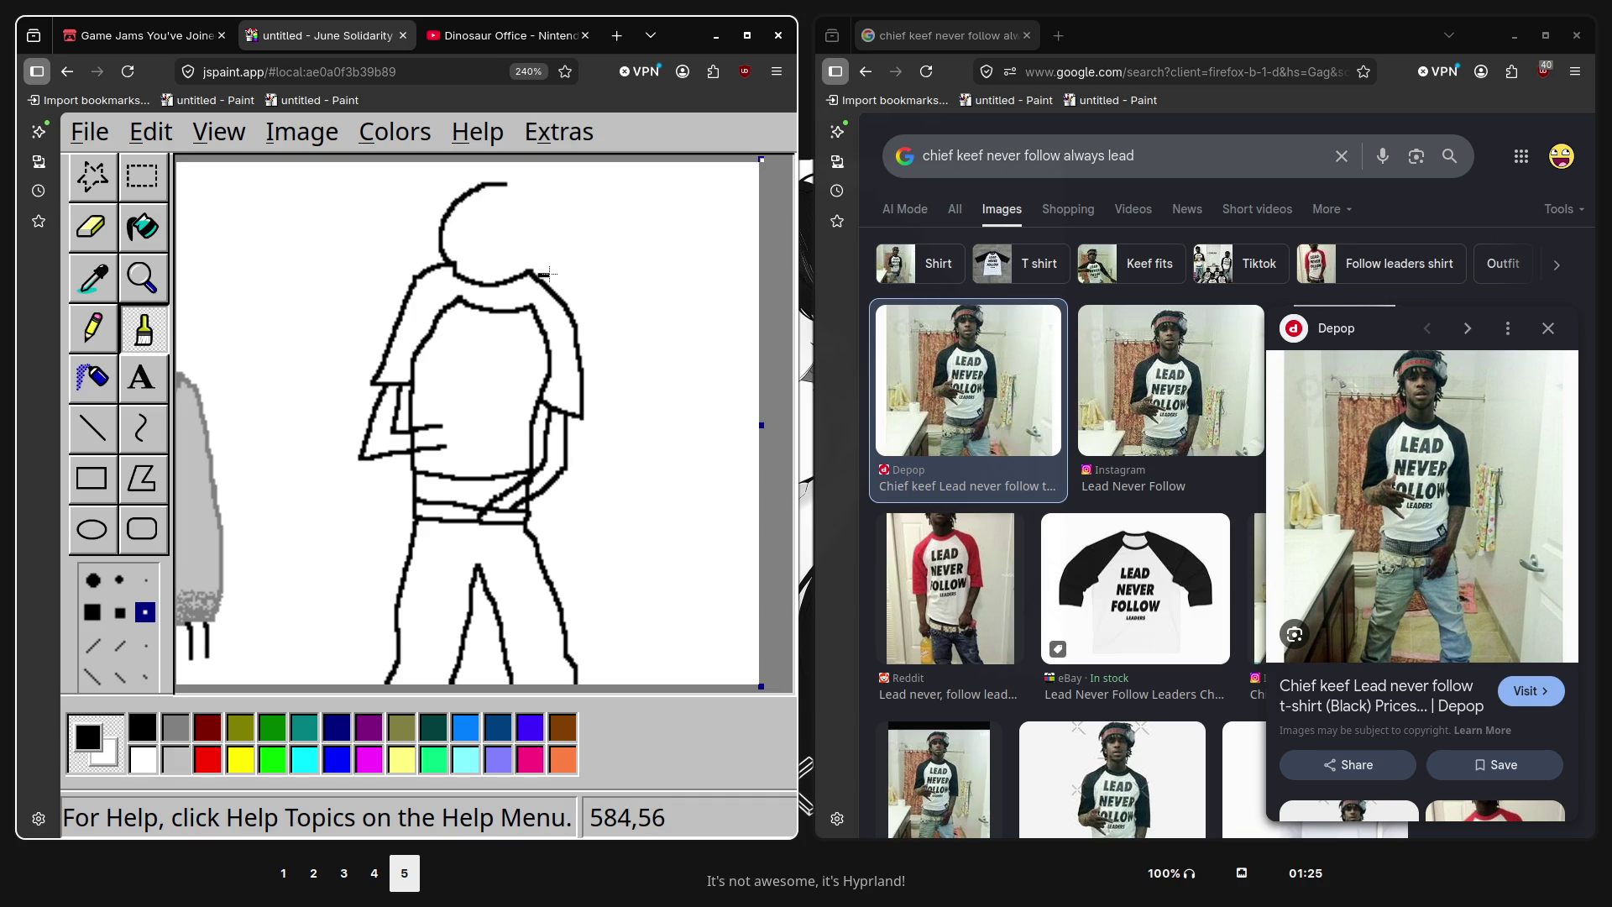
left_click_drag(548, 274, 497, 185)
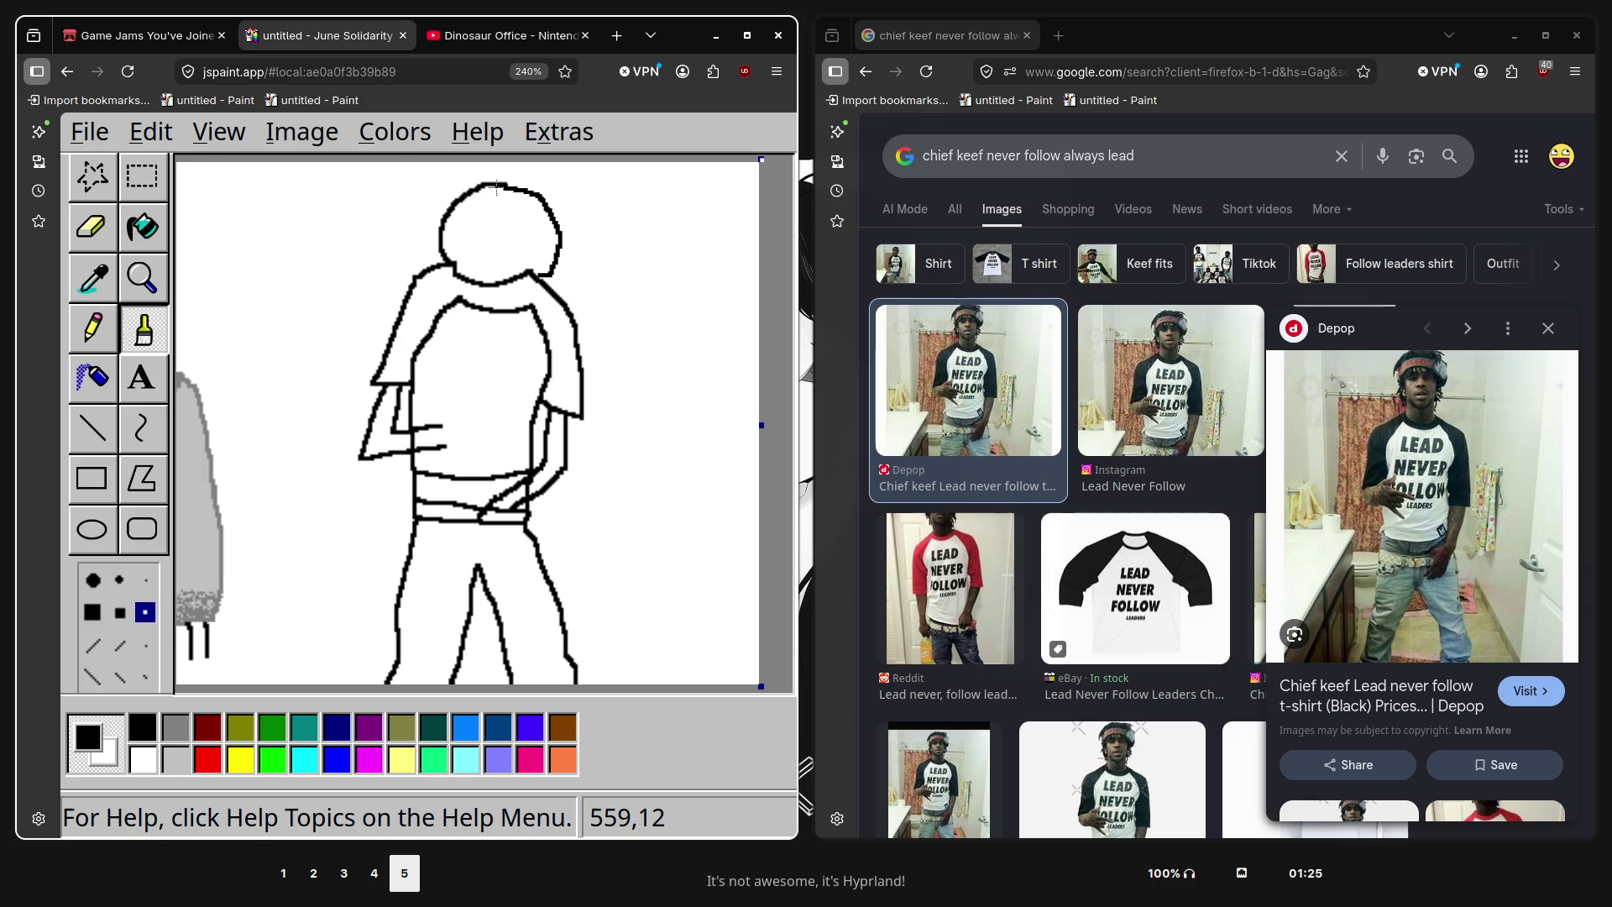
left_click(143, 226)
left_click(499, 231)
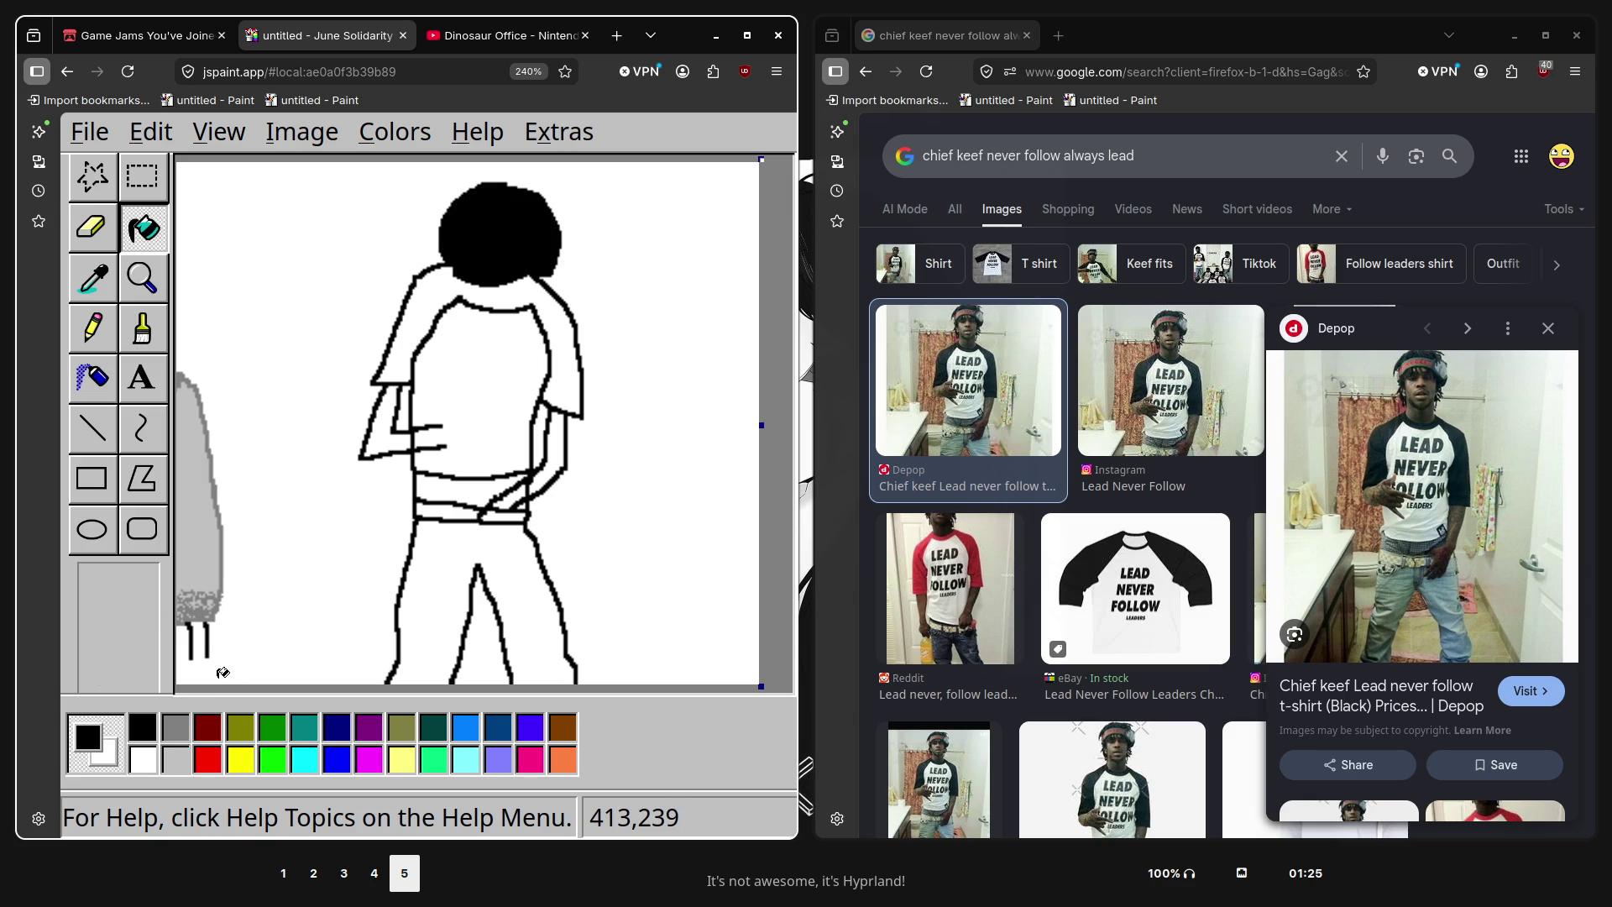
Paint a grey band along the bottom edge of the black head
left_click(175, 727)
left_click(143, 329)
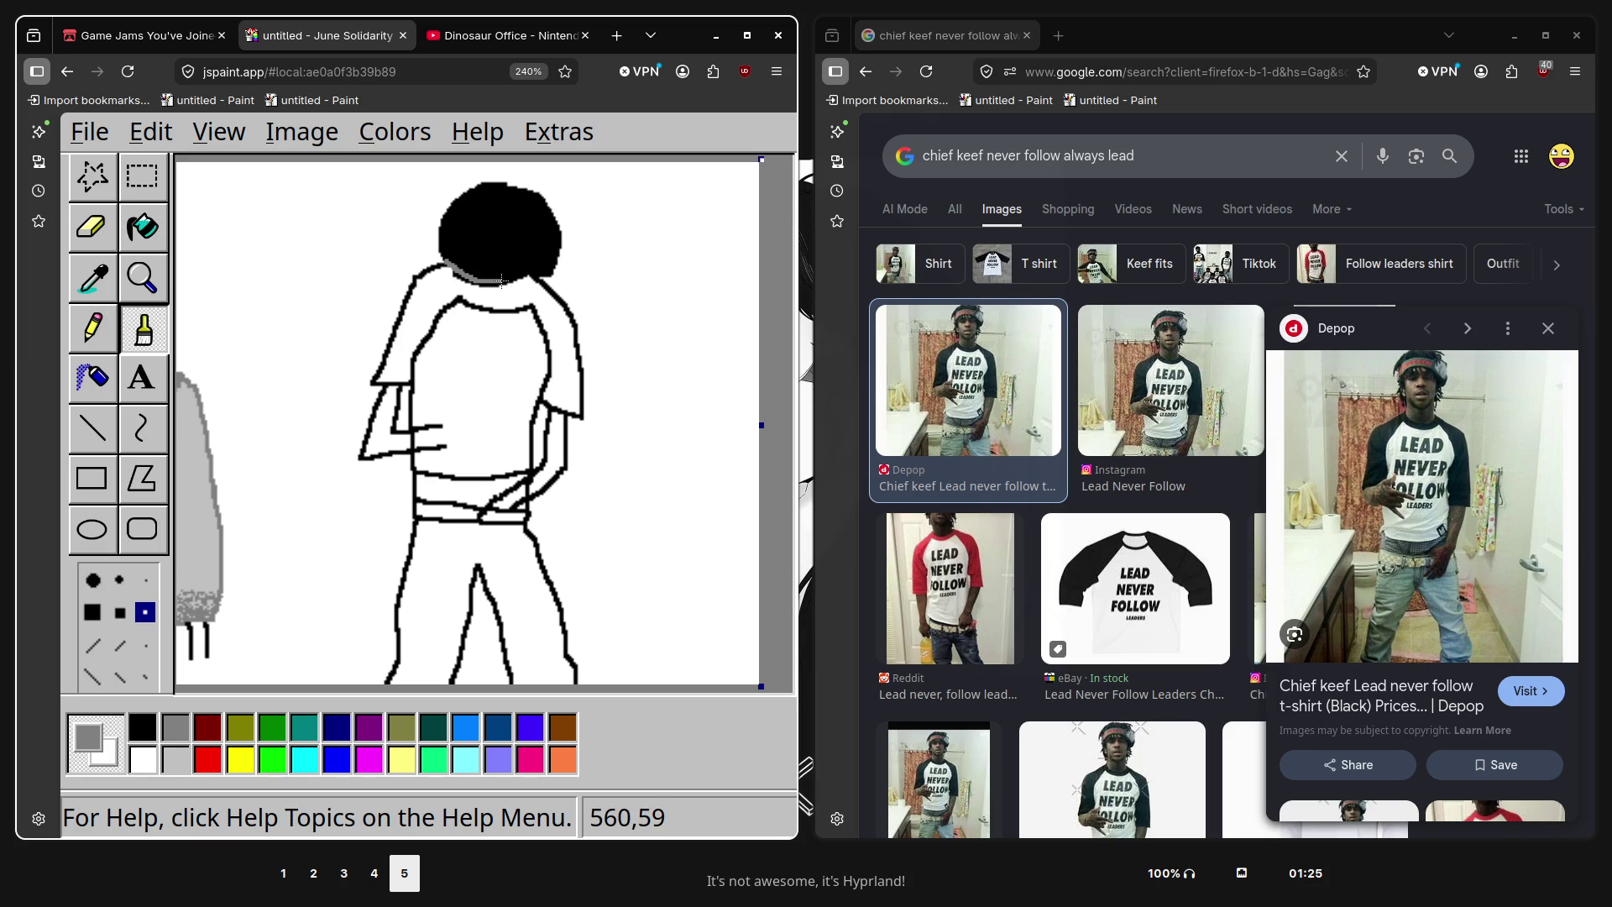
mouse_move(502, 280)
left_mouse_down()
mouse_move(464, 282)
mouse_move(516, 279)
left_mouse_up()
Fill the shirt's shoulders and sleeves with black
left_click(144, 227)
left_click(140, 729)
left_click(508, 303)
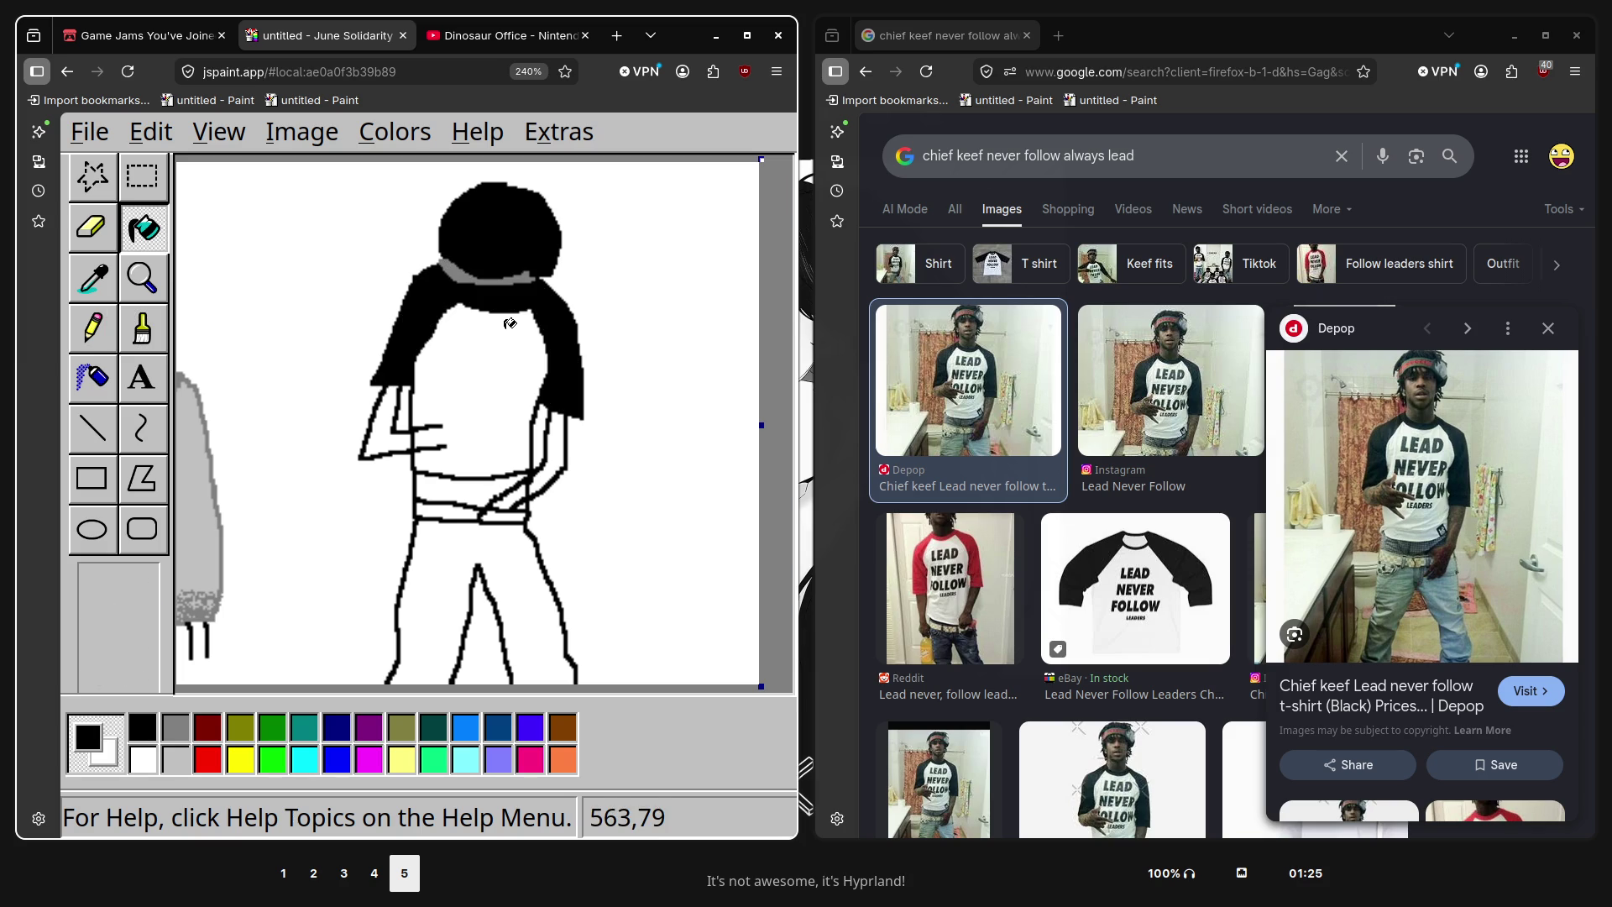
Begin lettering the shirt front with the L of LEAD
left_click(147, 323)
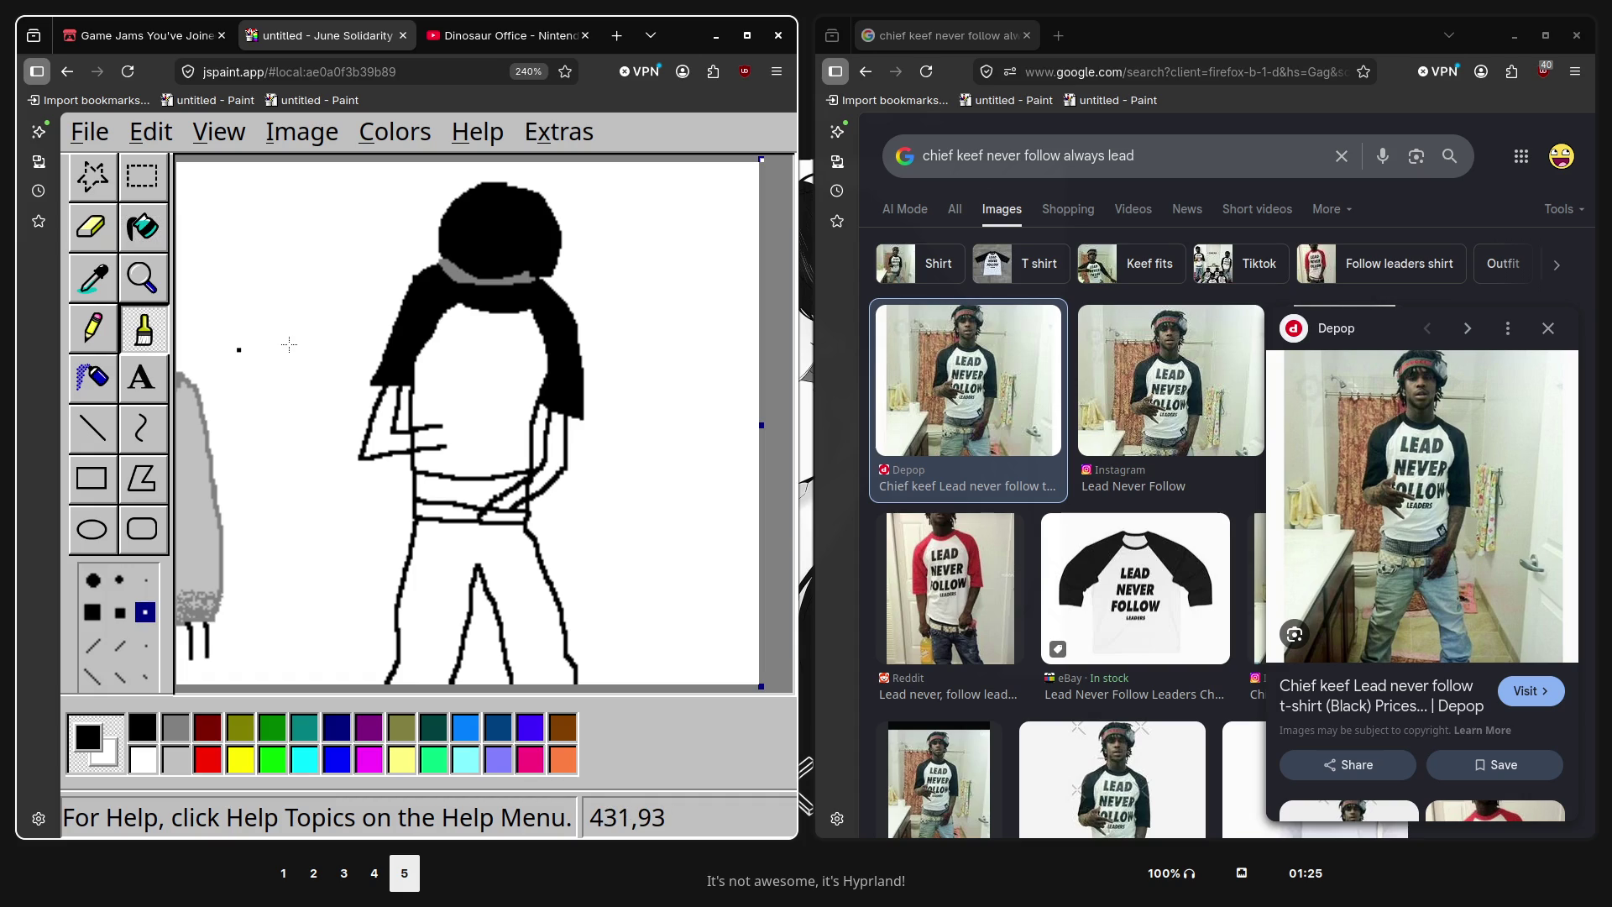
left_click_drag(443, 336, 452, 357)
mouse_move(458, 361)
left_mouse_down()
mouse_move(456, 339)
mouse_move(476, 334)
mouse_move(472, 348)
left_mouse_up()
Finish painting the word LEAD across the shirt, redrawing the misdrawn E
left_click_drag(458, 360, 479, 358)
left_click_drag(481, 359, 485, 338)
key("ctrl+z")
key("ctrl+z")
mouse_move(445, 334)
left_mouse_down()
mouse_move(460, 356)
mouse_move(497, 333)
mouse_move(503, 351)
left_mouse_up()
key("ctrl+z")
left_click_drag(507, 350, 508, 327)
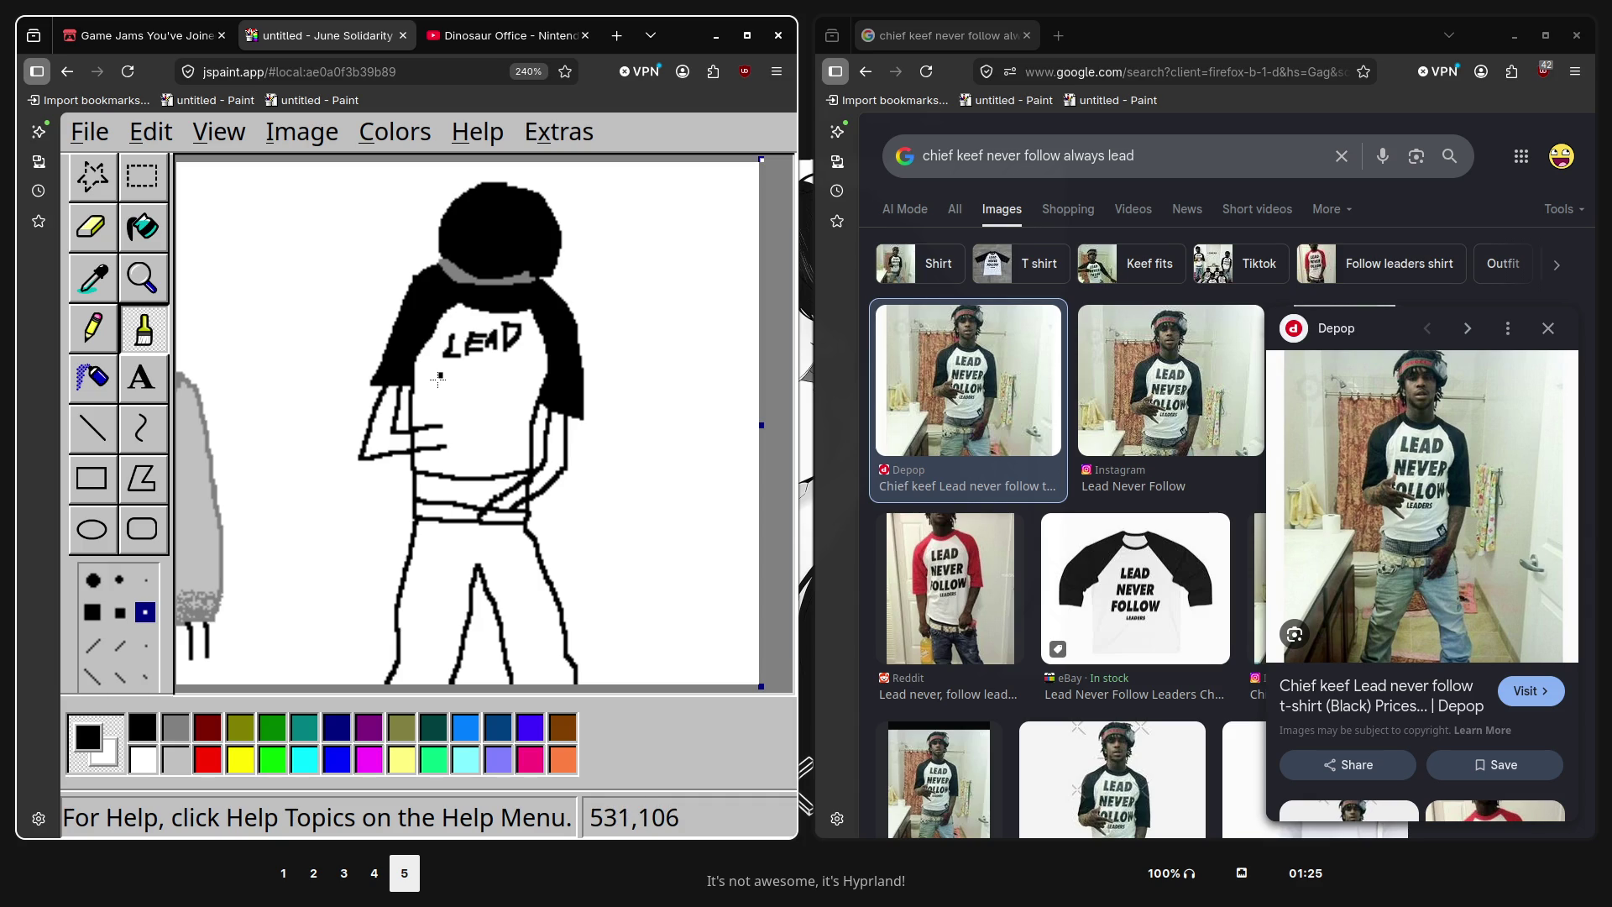
Letter NEVER and then FOLLOW on the lines below LEAD
mouse_move(439, 378)
left_mouse_down()
mouse_move(464, 367)
mouse_move(470, 383)
left_mouse_up()
left_click_drag(477, 368, 506, 386)
mouse_move(511, 386)
left_mouse_down()
mouse_move(529, 388)
mouse_move(457, 401)
left_mouse_up()
left_click_drag(462, 401, 495, 416)
left_click_drag(498, 397, 511, 405)
left_click_drag(518, 401, 534, 403)
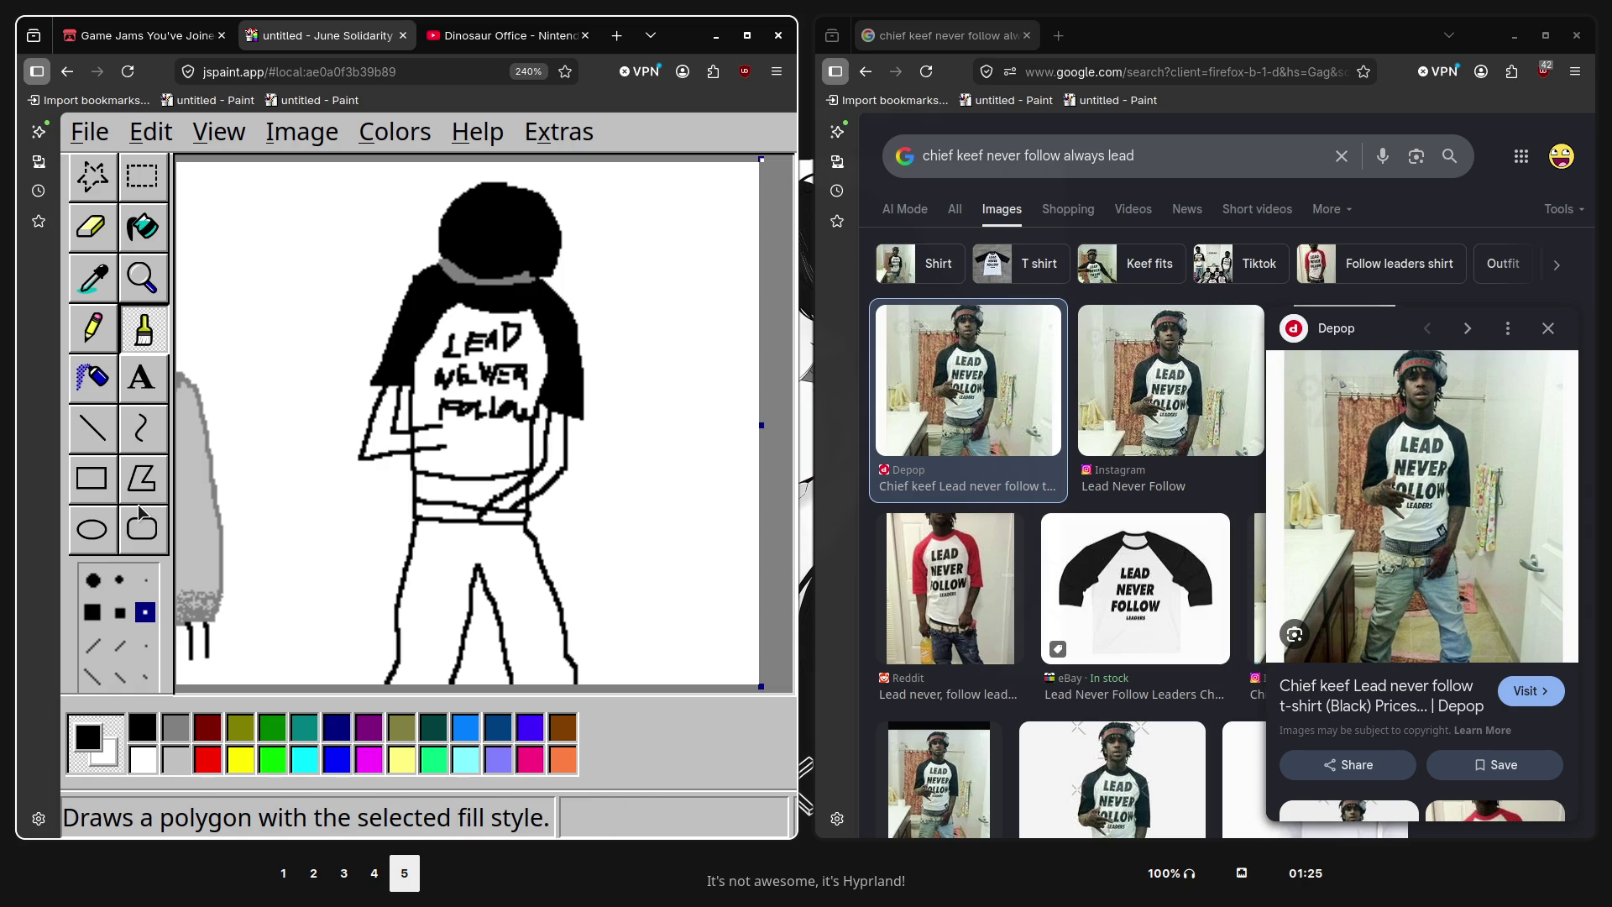
Switch to a smaller round brush tip and zoom in for fine lettering under FOLLOW
left_click(145, 579)
left_click_drag(458, 437, 488, 440)
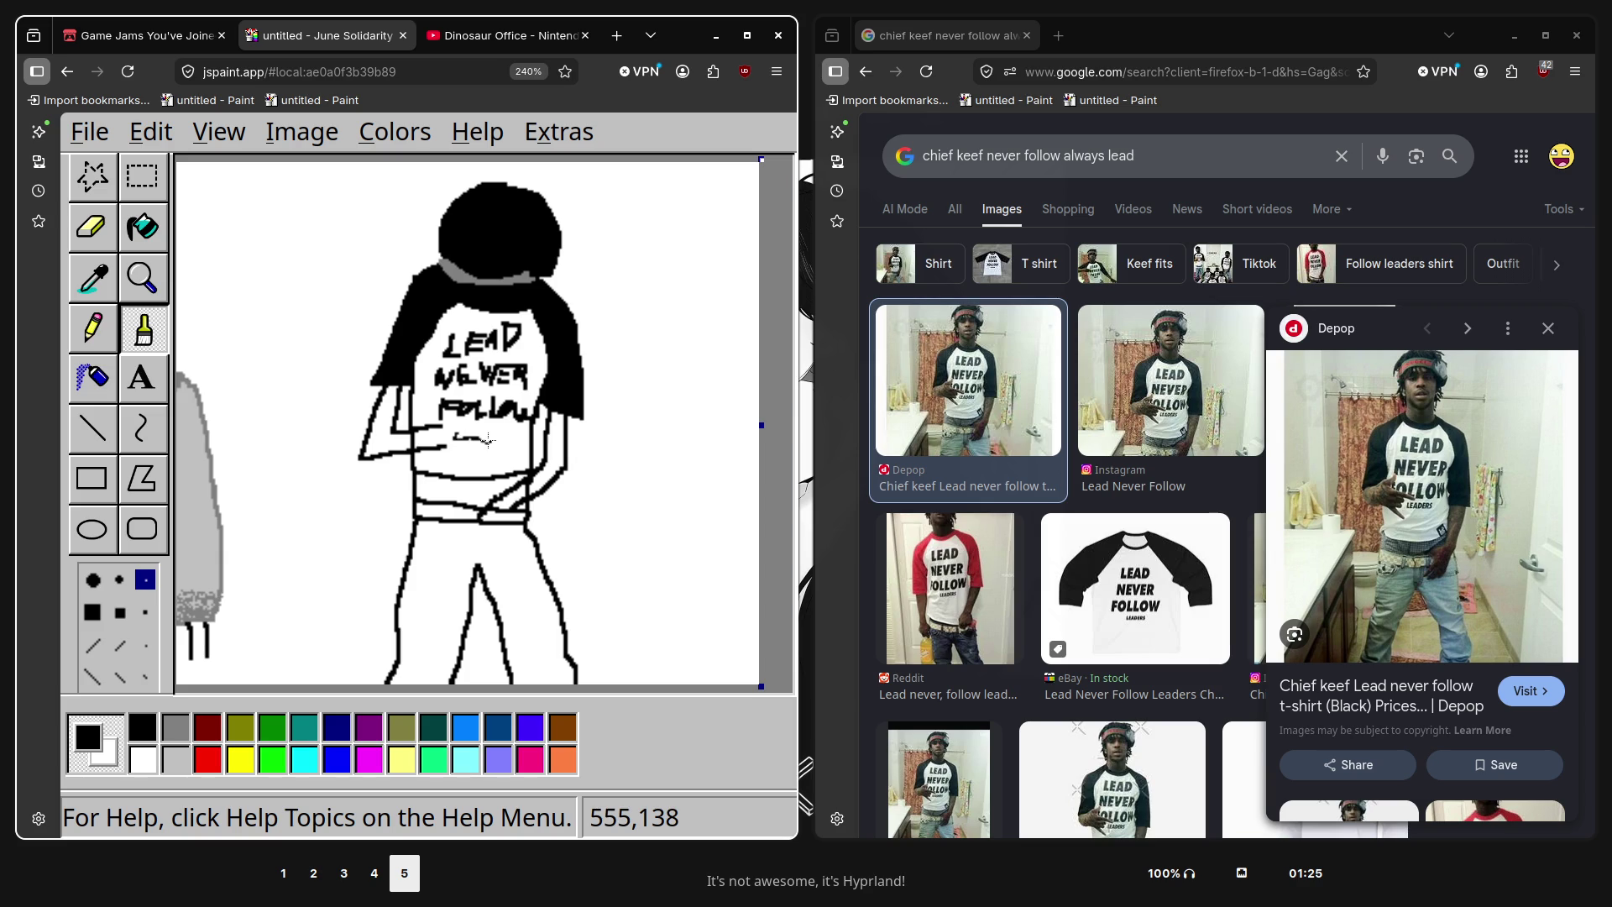
key("ctrl+z")
key("ctrl+plus")
key("ctrl+plus")
scroll(528, 366, "down", 2)
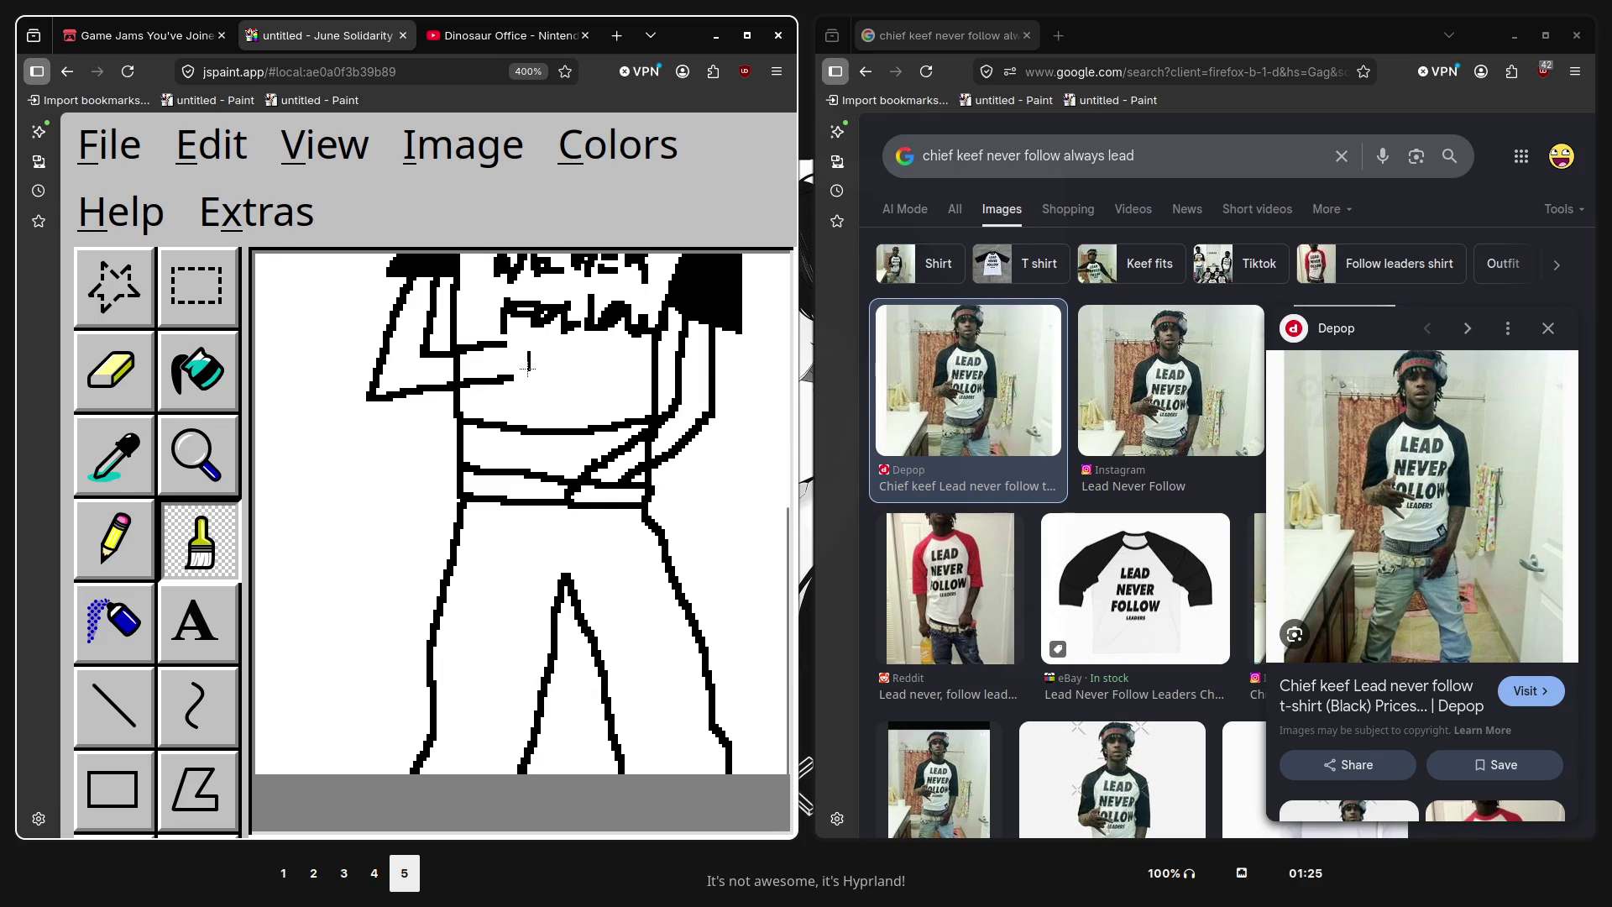
Brush the small word LEADERS under FOLLOW, then zoom back out with Ctrl+Minus
mouse_move(529, 352)
left_mouse_down()
mouse_move(537, 371)
mouse_move(612, 356)
left_mouse_up()
key("ctrl+z")
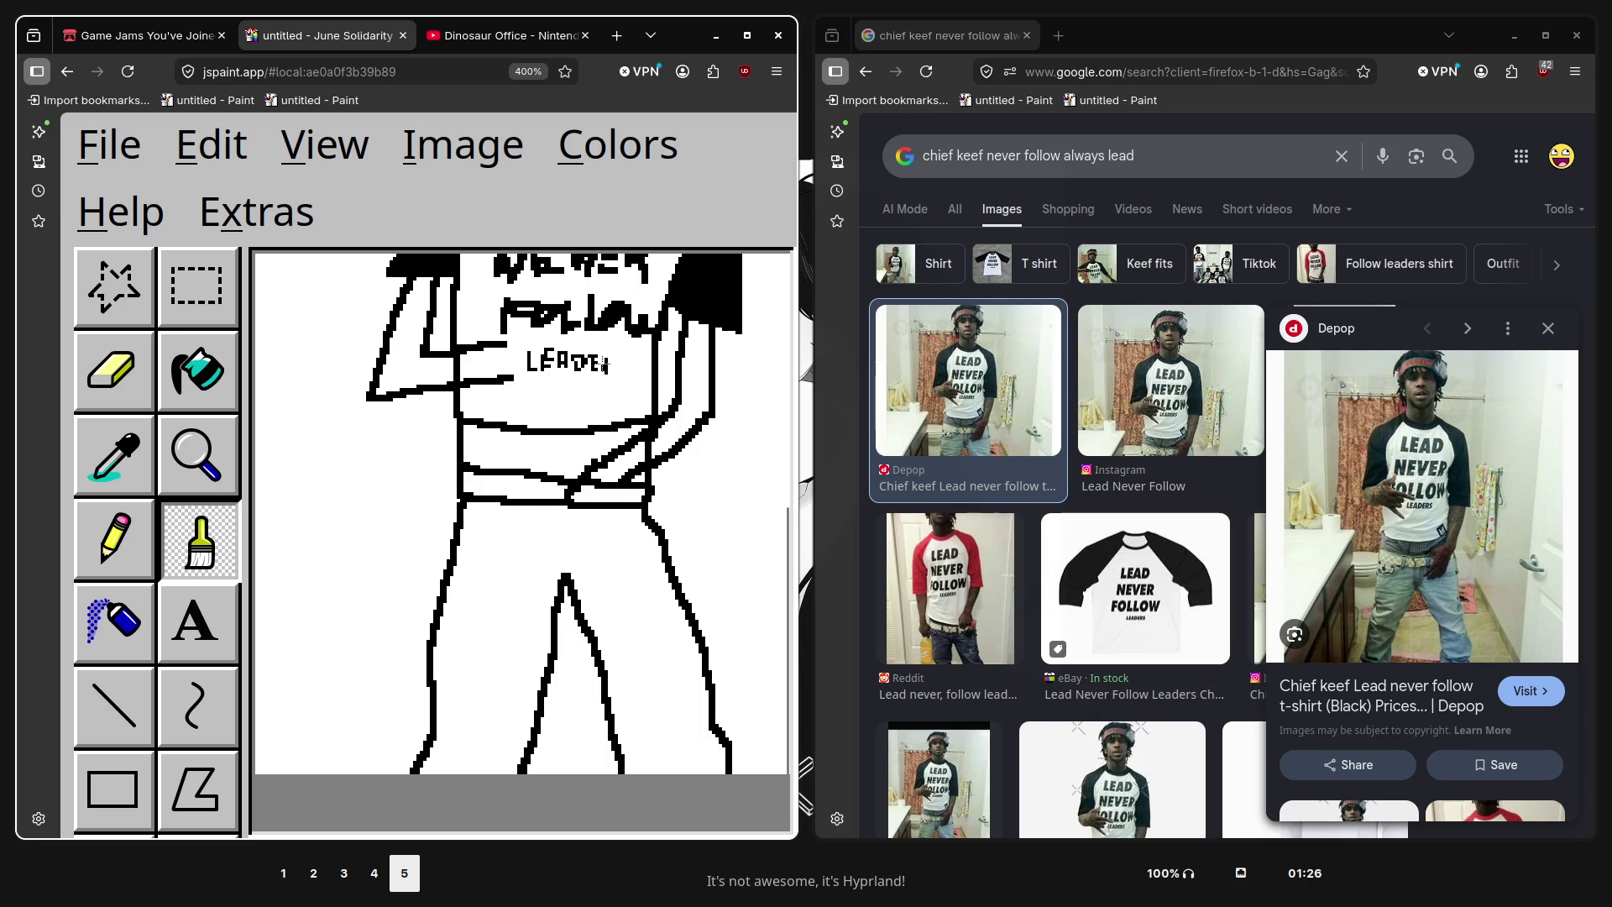
left_click_drag(601, 363, 619, 370)
left_click(602, 368)
scroll(689, 408, "up", 3)
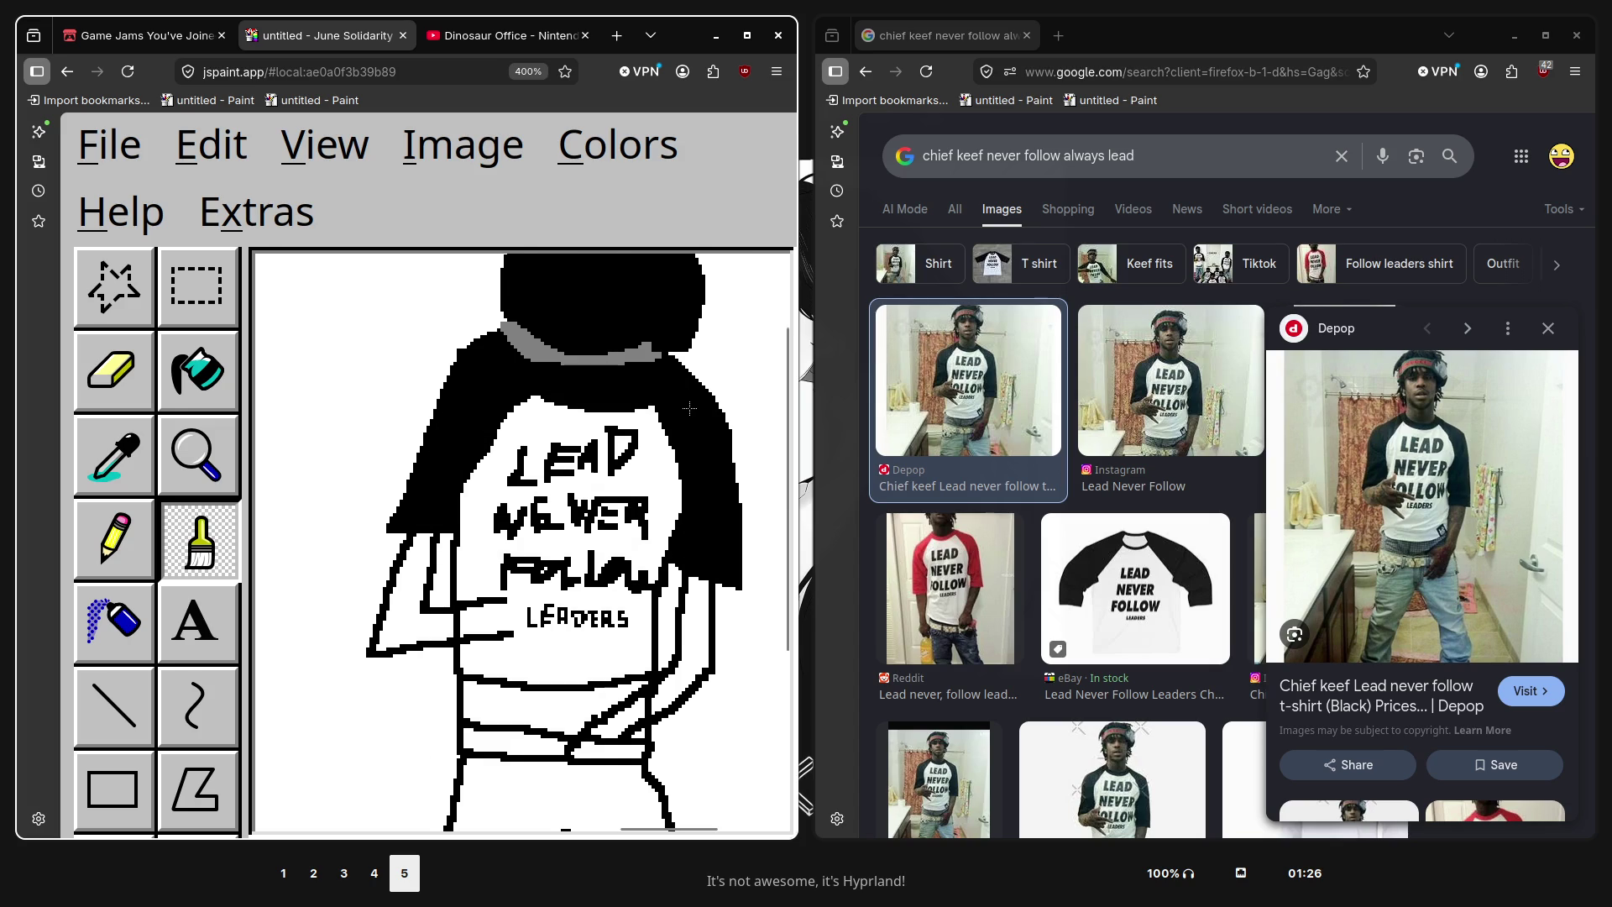
scroll(689, 408, "up", 1)
key("ctrl+minus")
key("ctrl+minus")
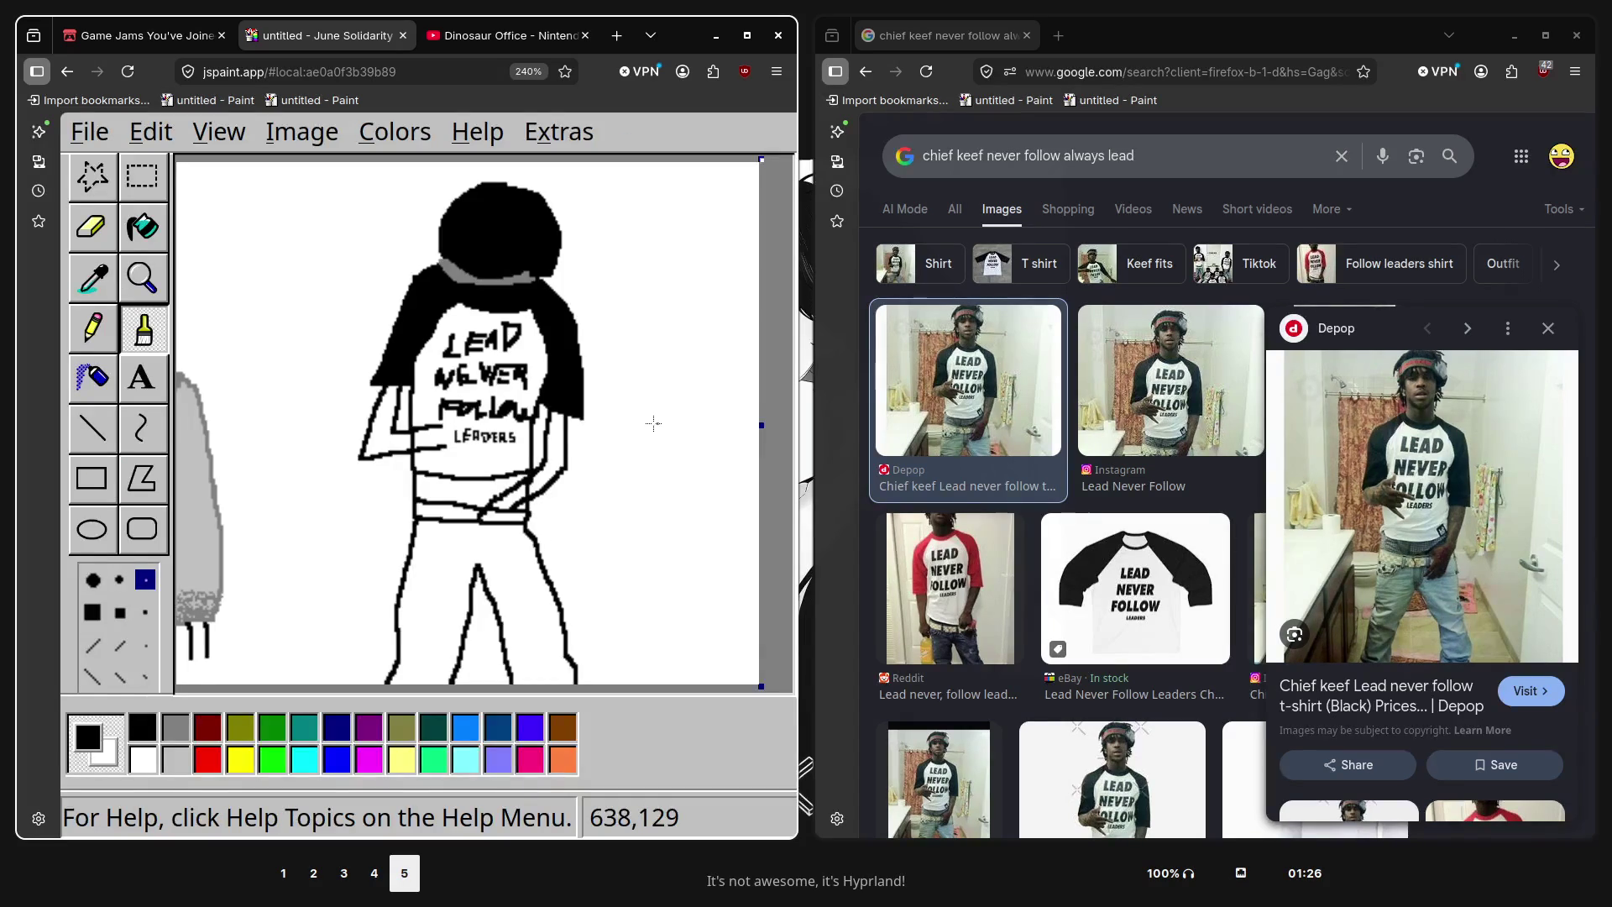
scroll(653, 423, "down", 1)
Paint the figure's waist light periwinkle with a small square brush tip
left_click(529, 727)
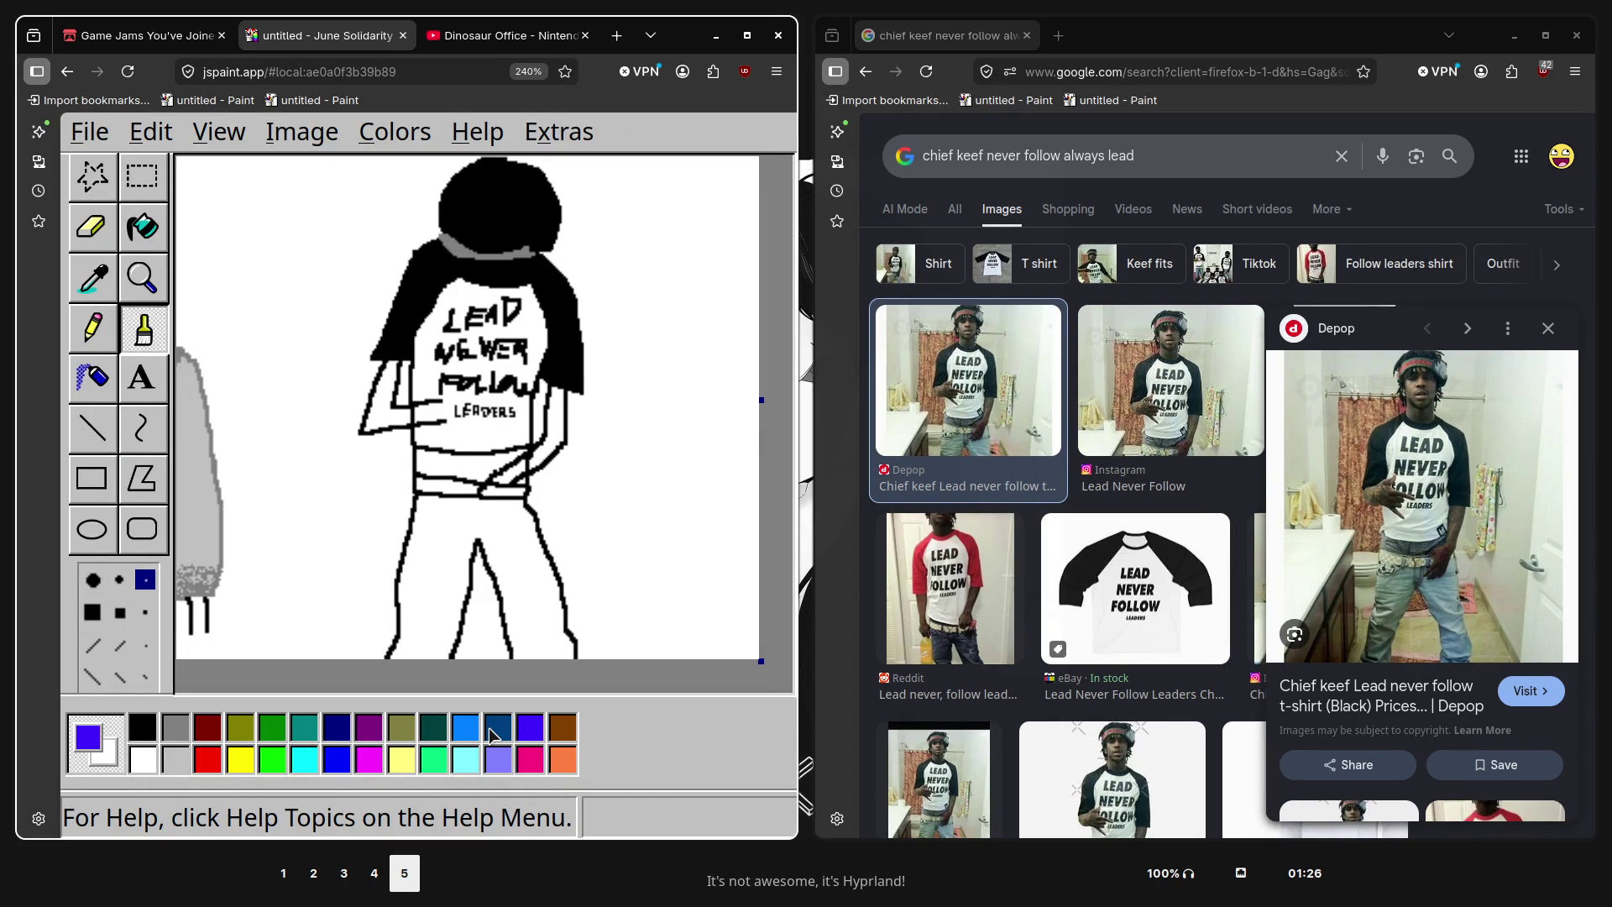
left_click(498, 759)
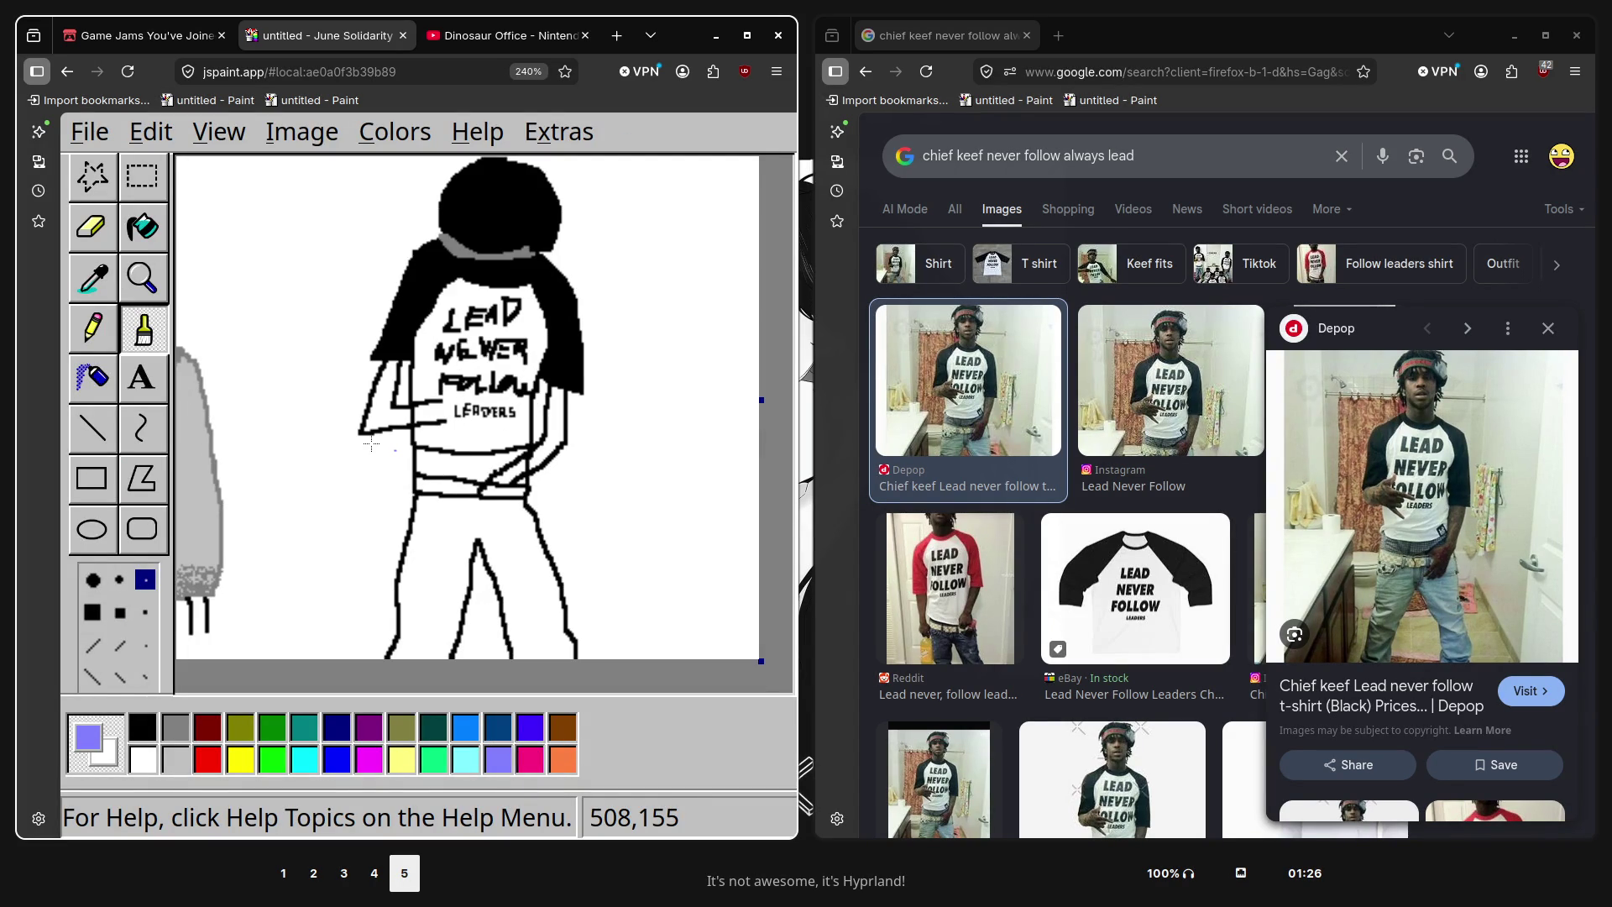
left_click(145, 612)
left_click_drag(415, 458, 508, 455)
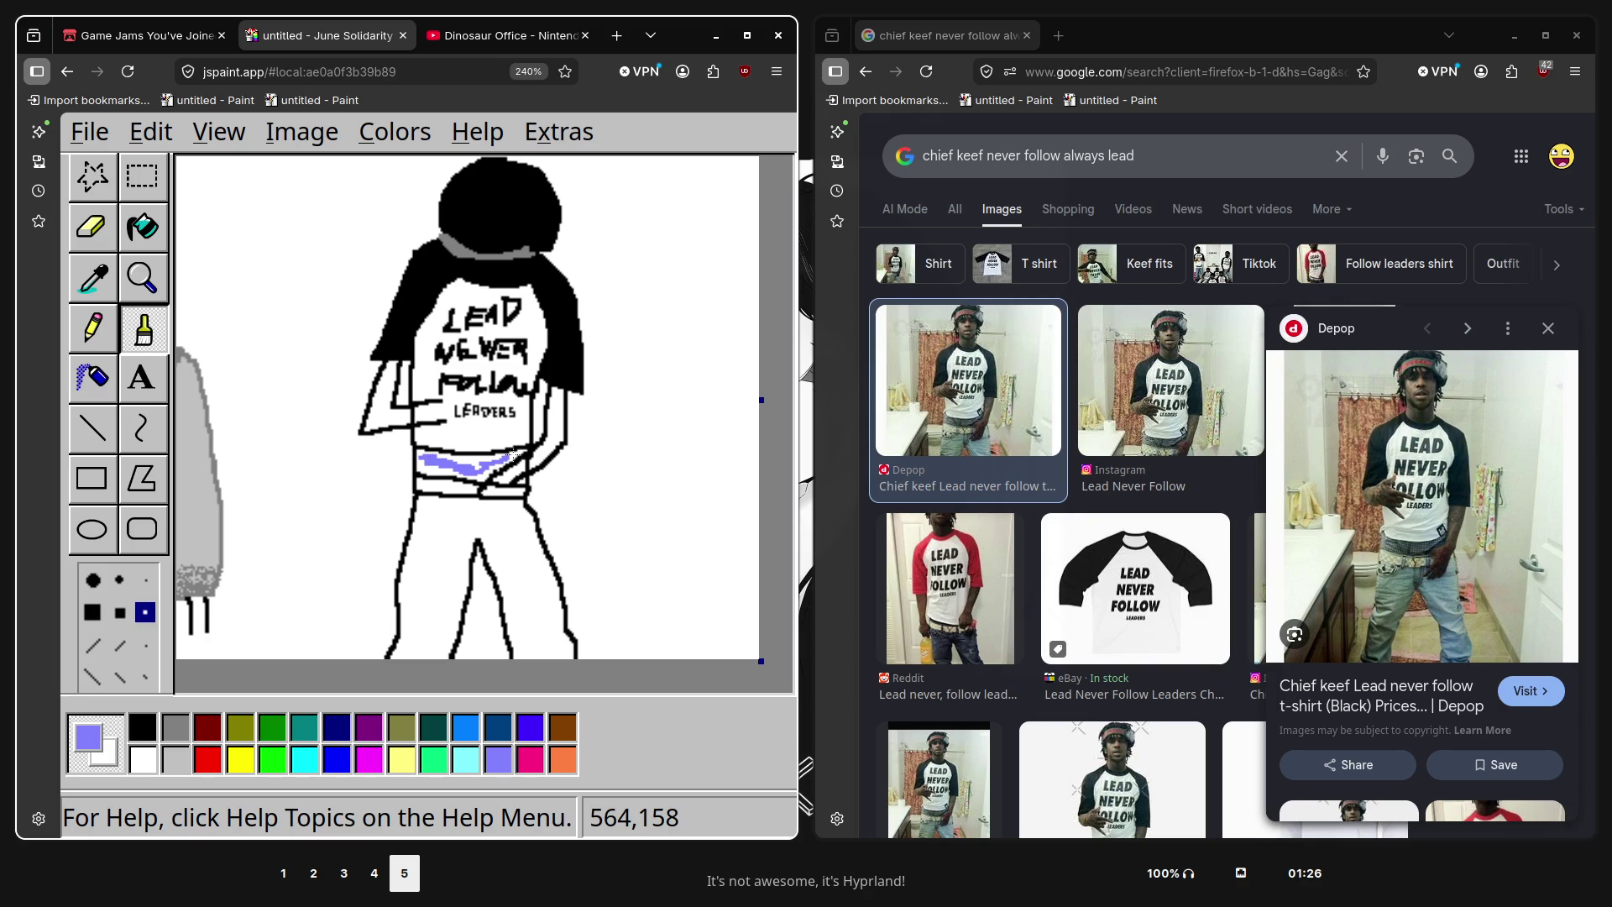
mouse_move(519, 464)
left_mouse_down()
mouse_move(504, 480)
mouse_move(486, 457)
left_mouse_up()
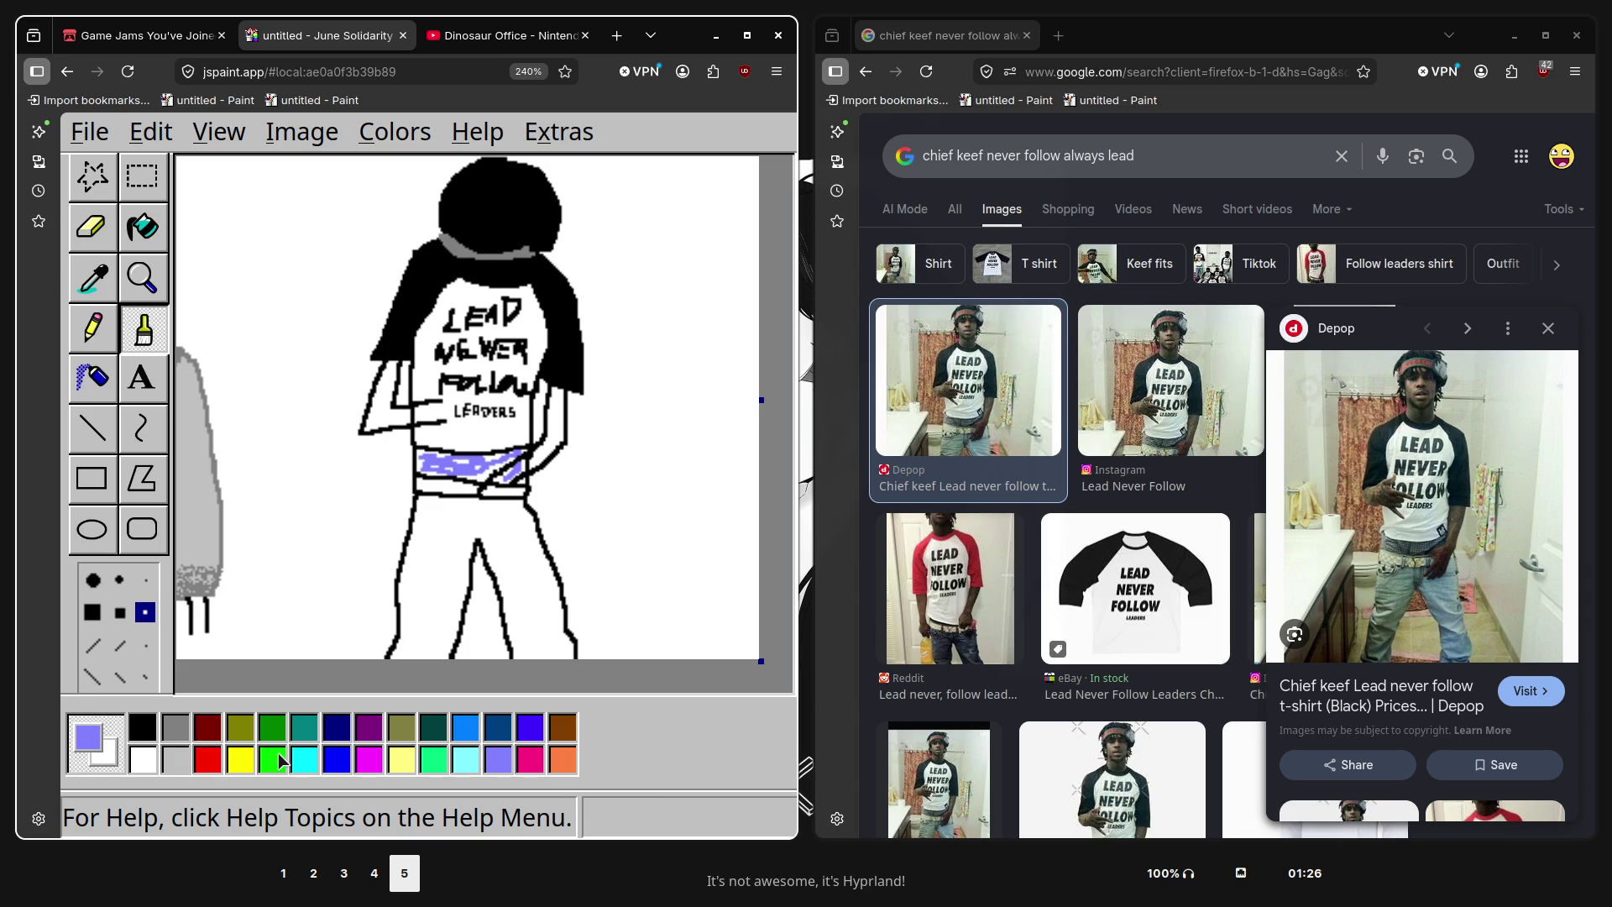
Paint a pale yellow belt and mark it with short black belt loops
left_click(401, 759)
left_click_drag(420, 484, 438, 486)
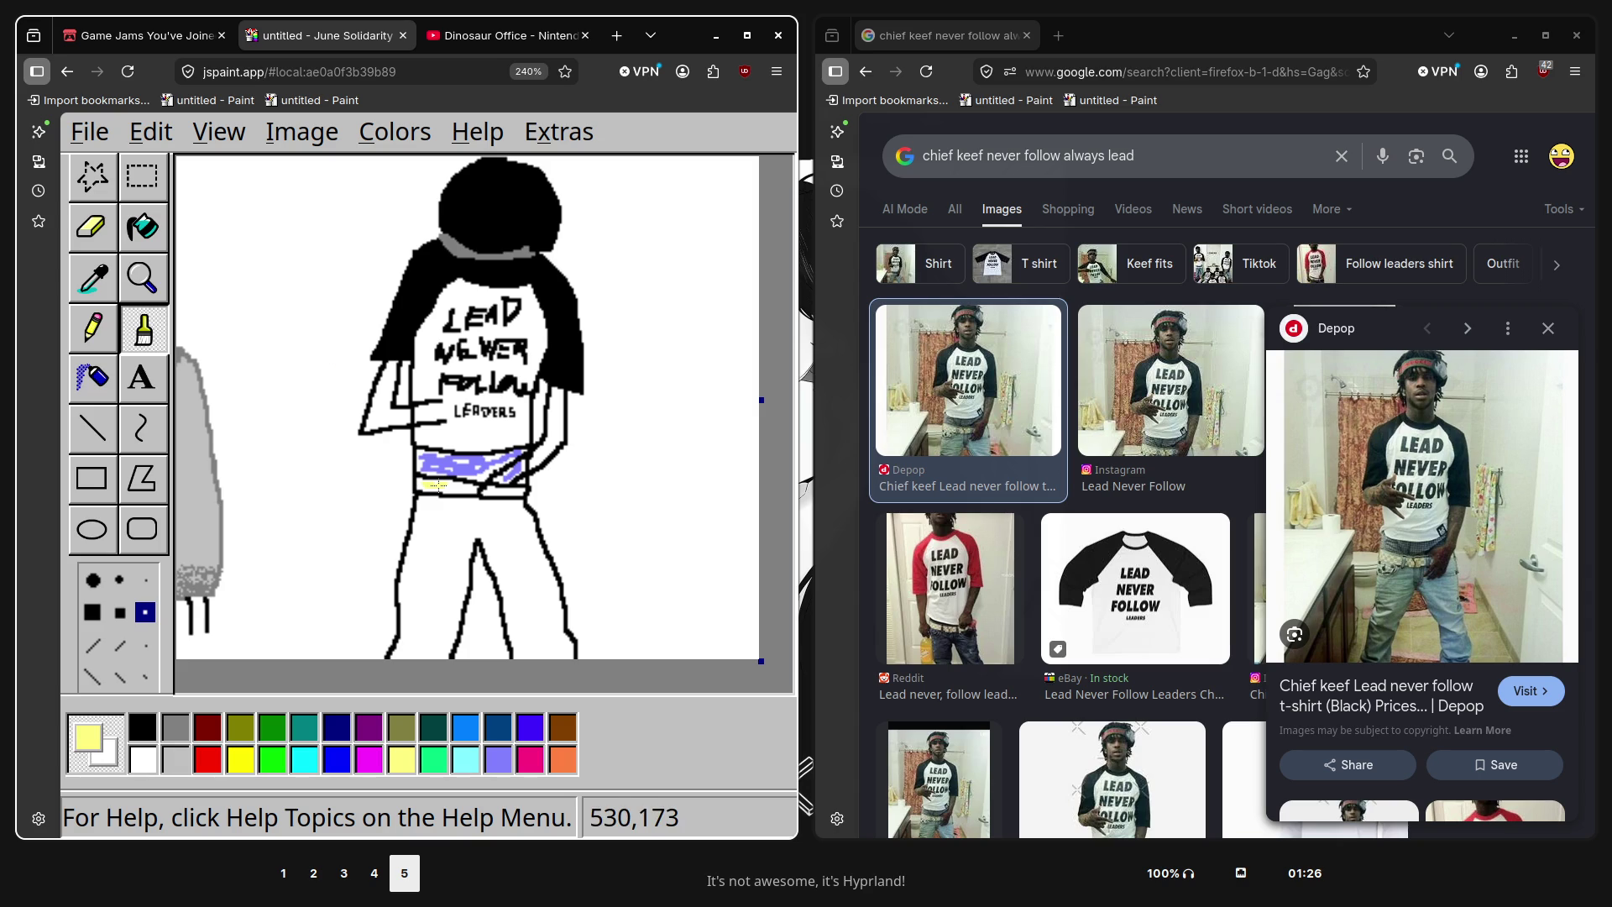
left_click_drag(500, 490, 516, 492)
left_click(143, 726)
left_click_drag(445, 485, 448, 497)
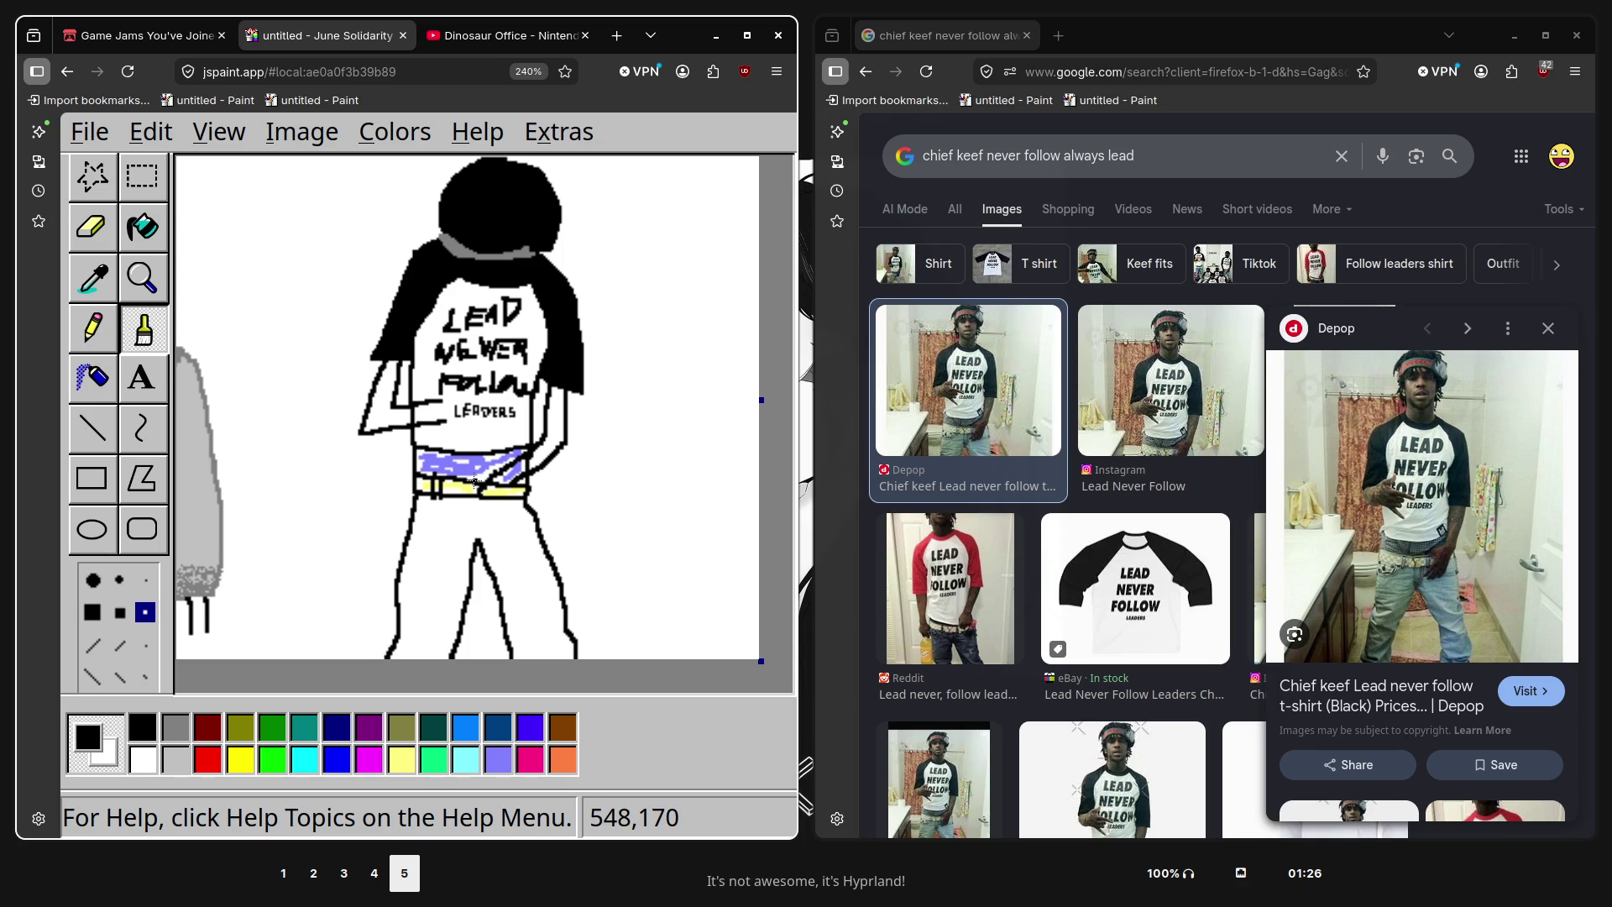
mouse_move(460, 481)
left_mouse_down()
mouse_move(464, 502)
mouse_move(508, 497)
left_mouse_up()
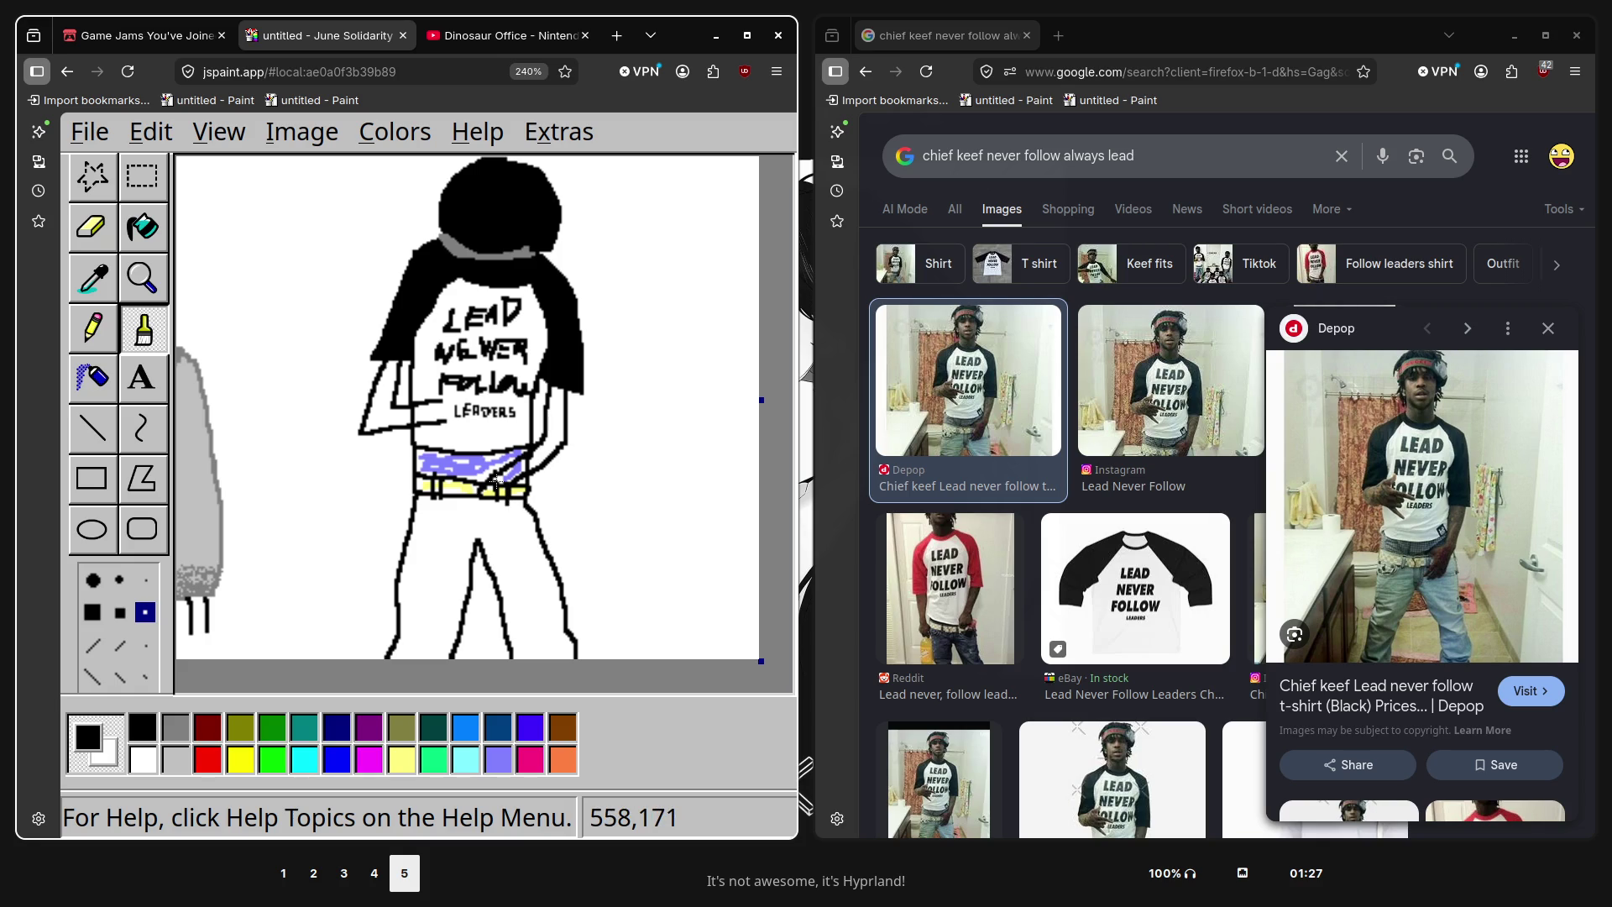
left_click(304, 759)
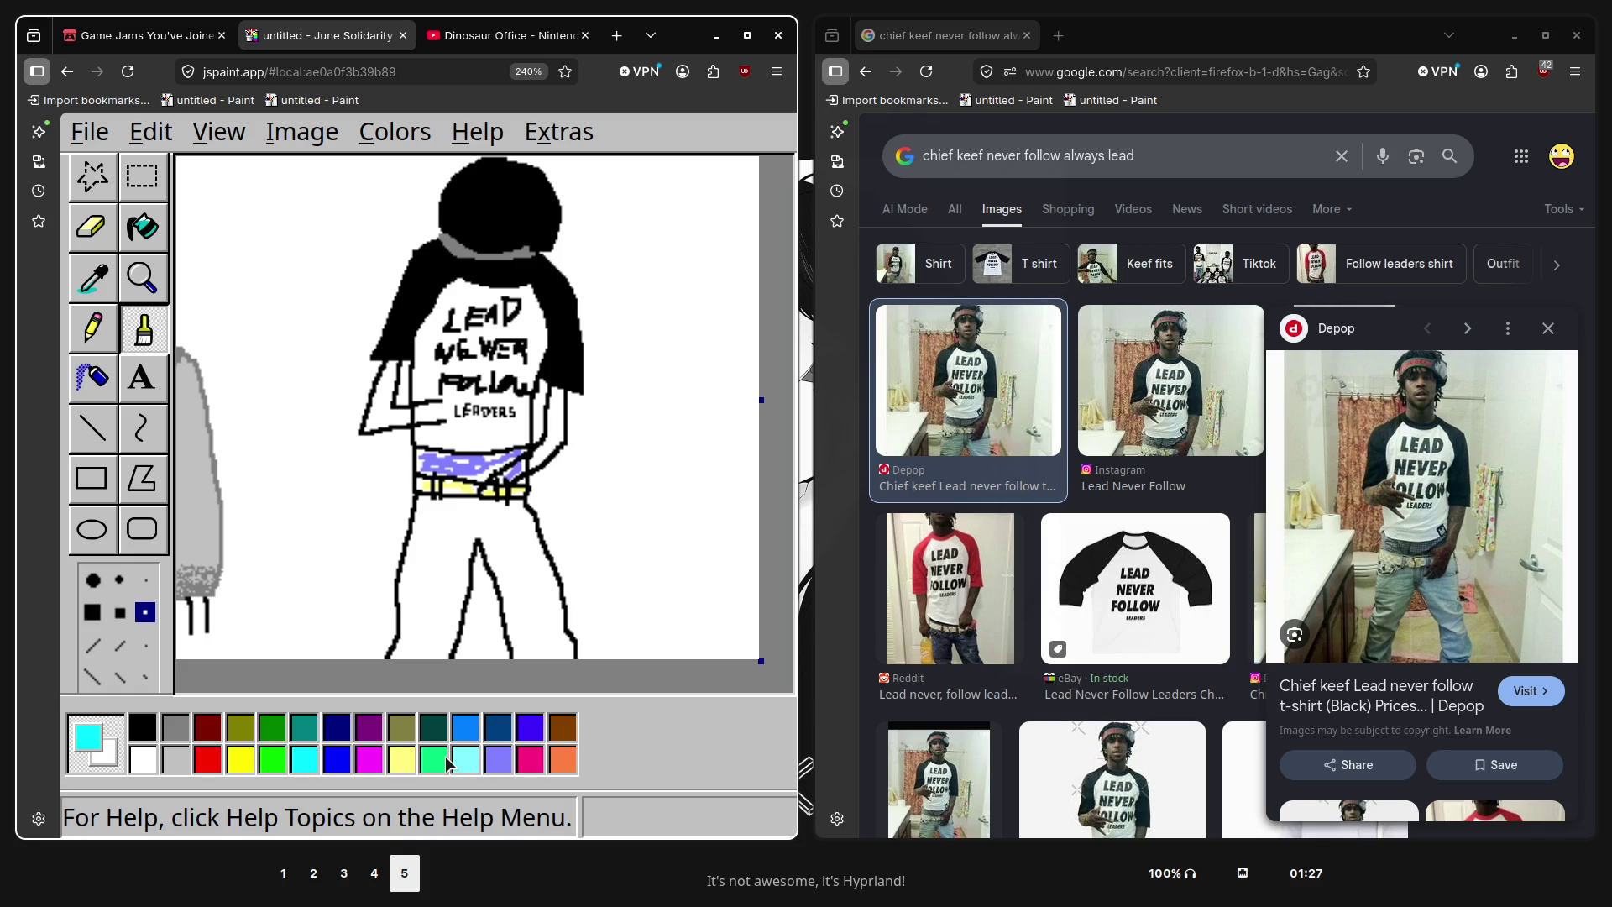
Streak both jean legs light cyan with a medium brush, plus a thin cyan belt line
left_click(457, 760)
left_click(119, 612)
left_click_drag(422, 504, 421, 655)
mouse_move(476, 521)
left_mouse_down()
mouse_move(511, 529)
mouse_move(548, 639)
mouse_move(477, 531)
left_mouse_up()
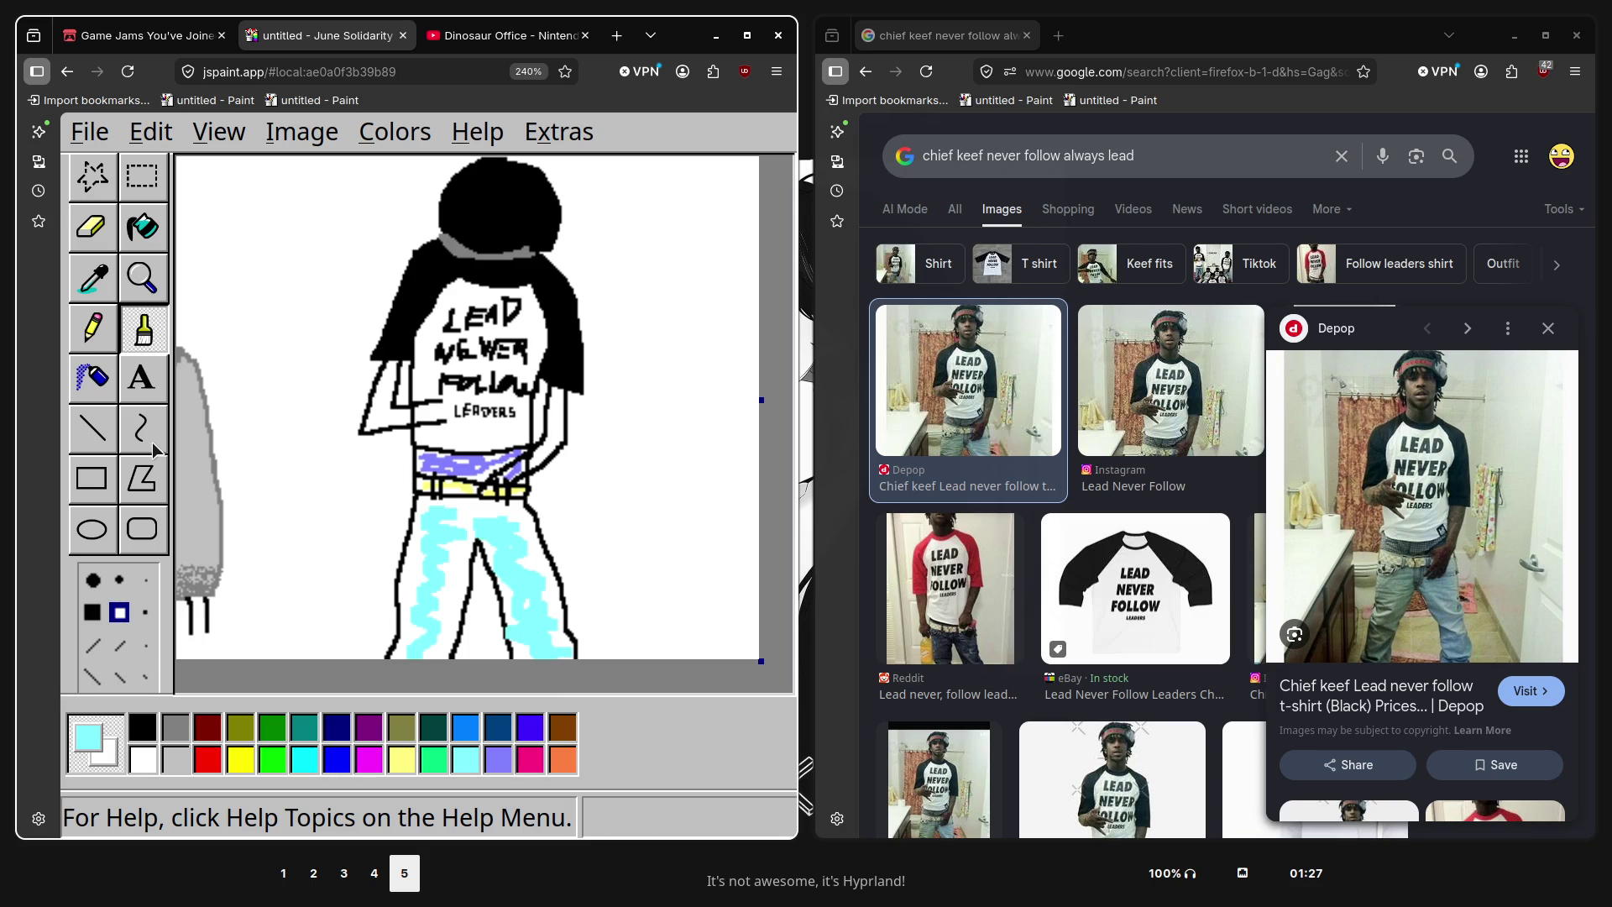
left_click(145, 612)
left_click_drag(436, 481, 434, 498)
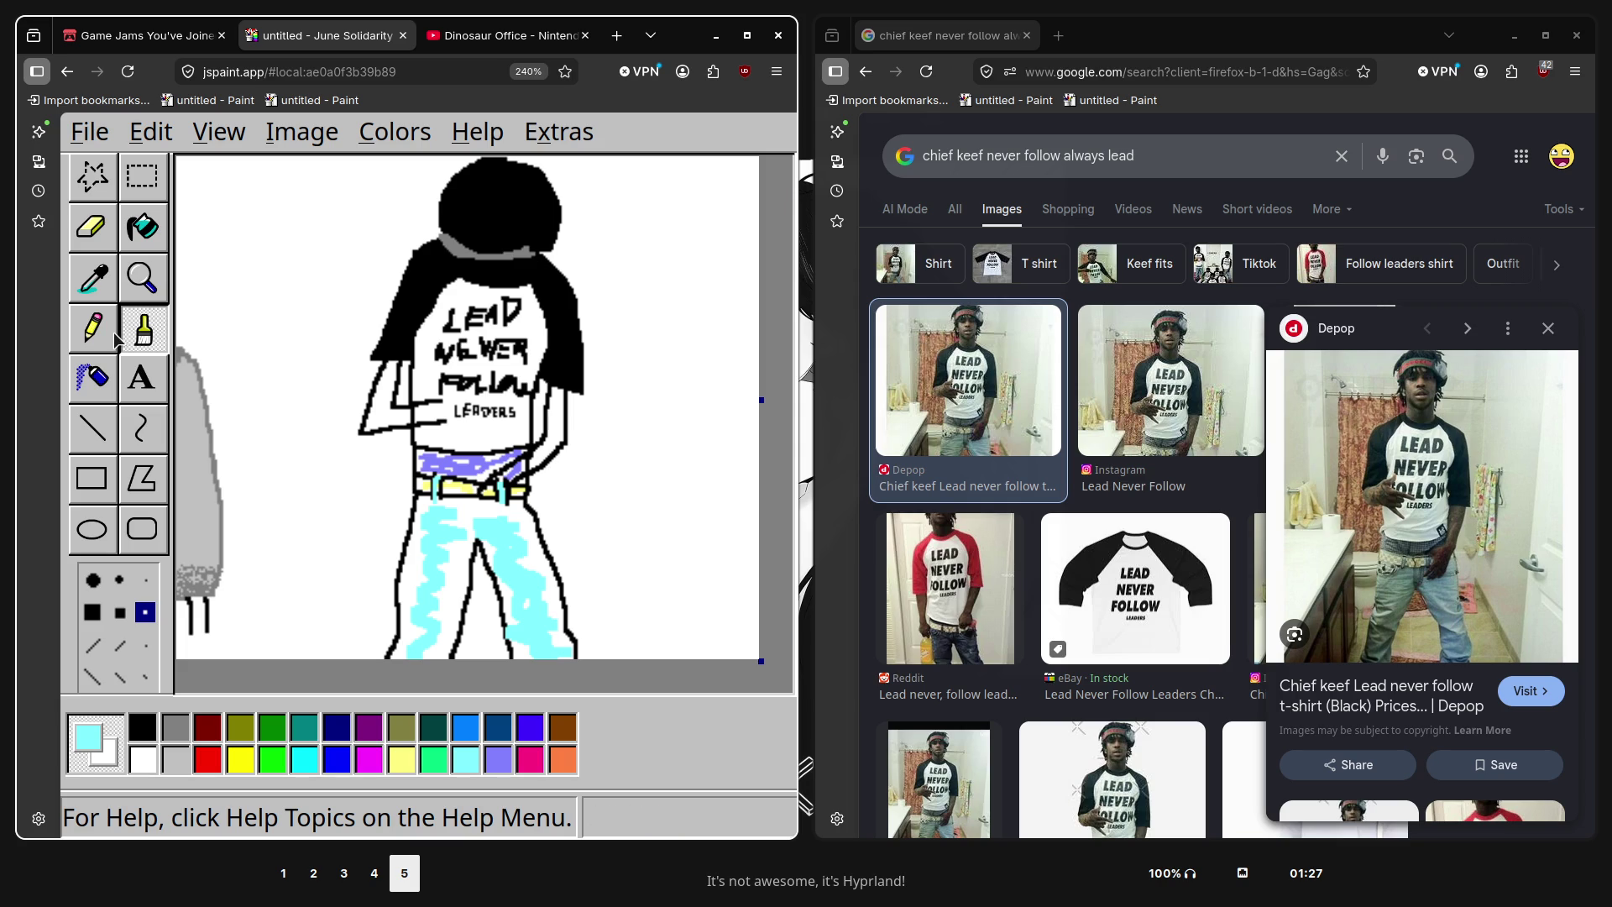
left_click(116, 338)
Draw short black crease lines on the jeans below the belt with the smallest round brush
left_click(143, 726)
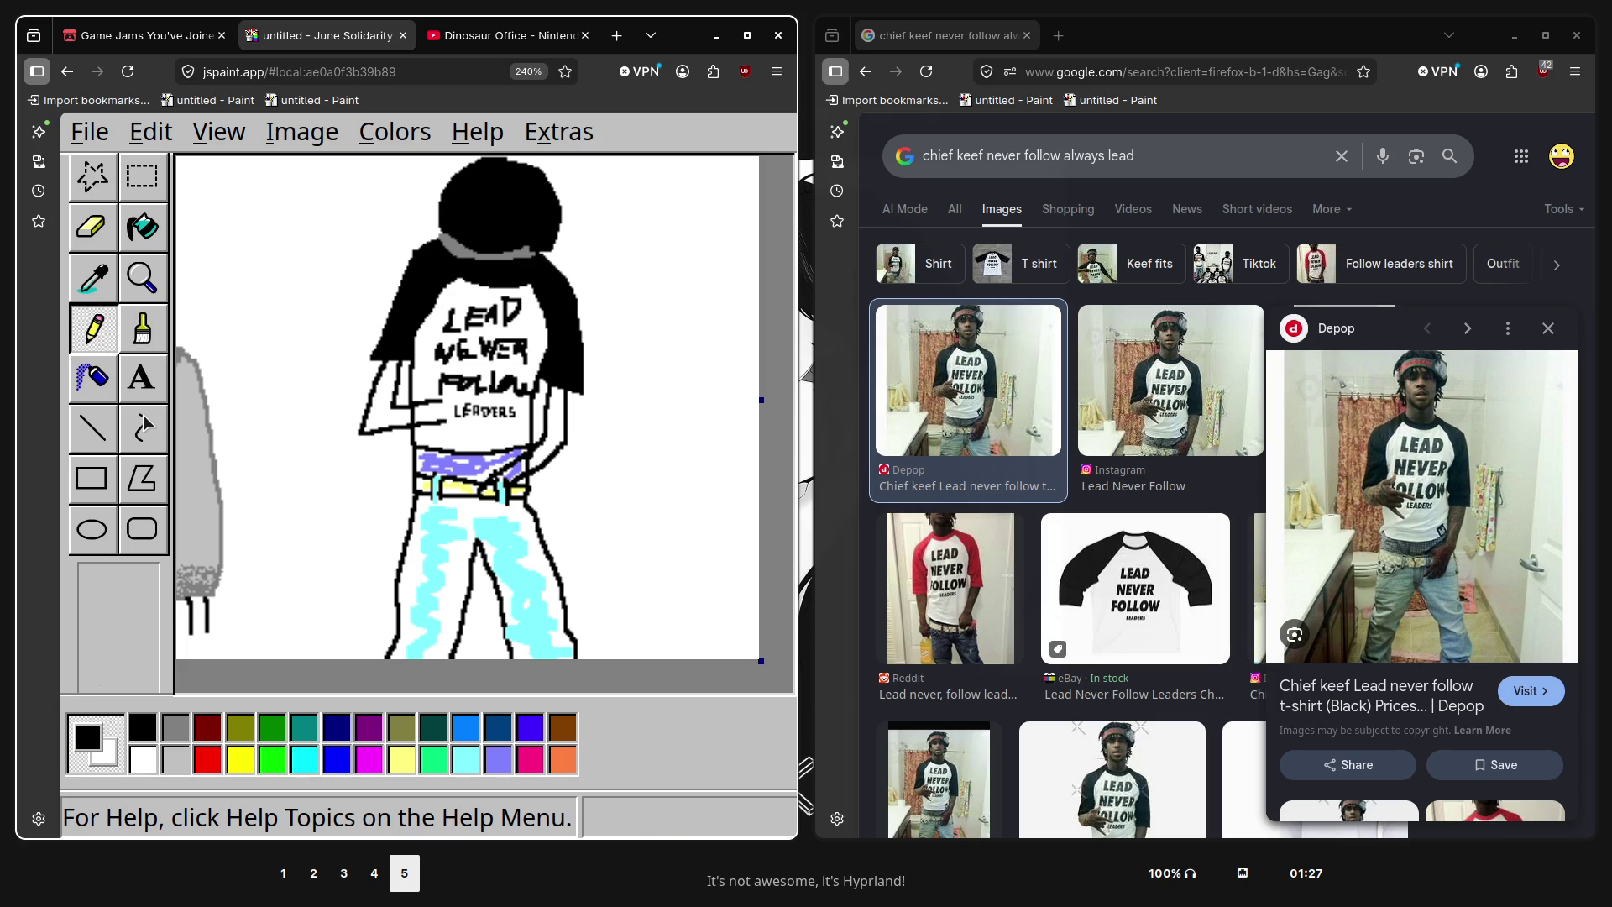
key("b")
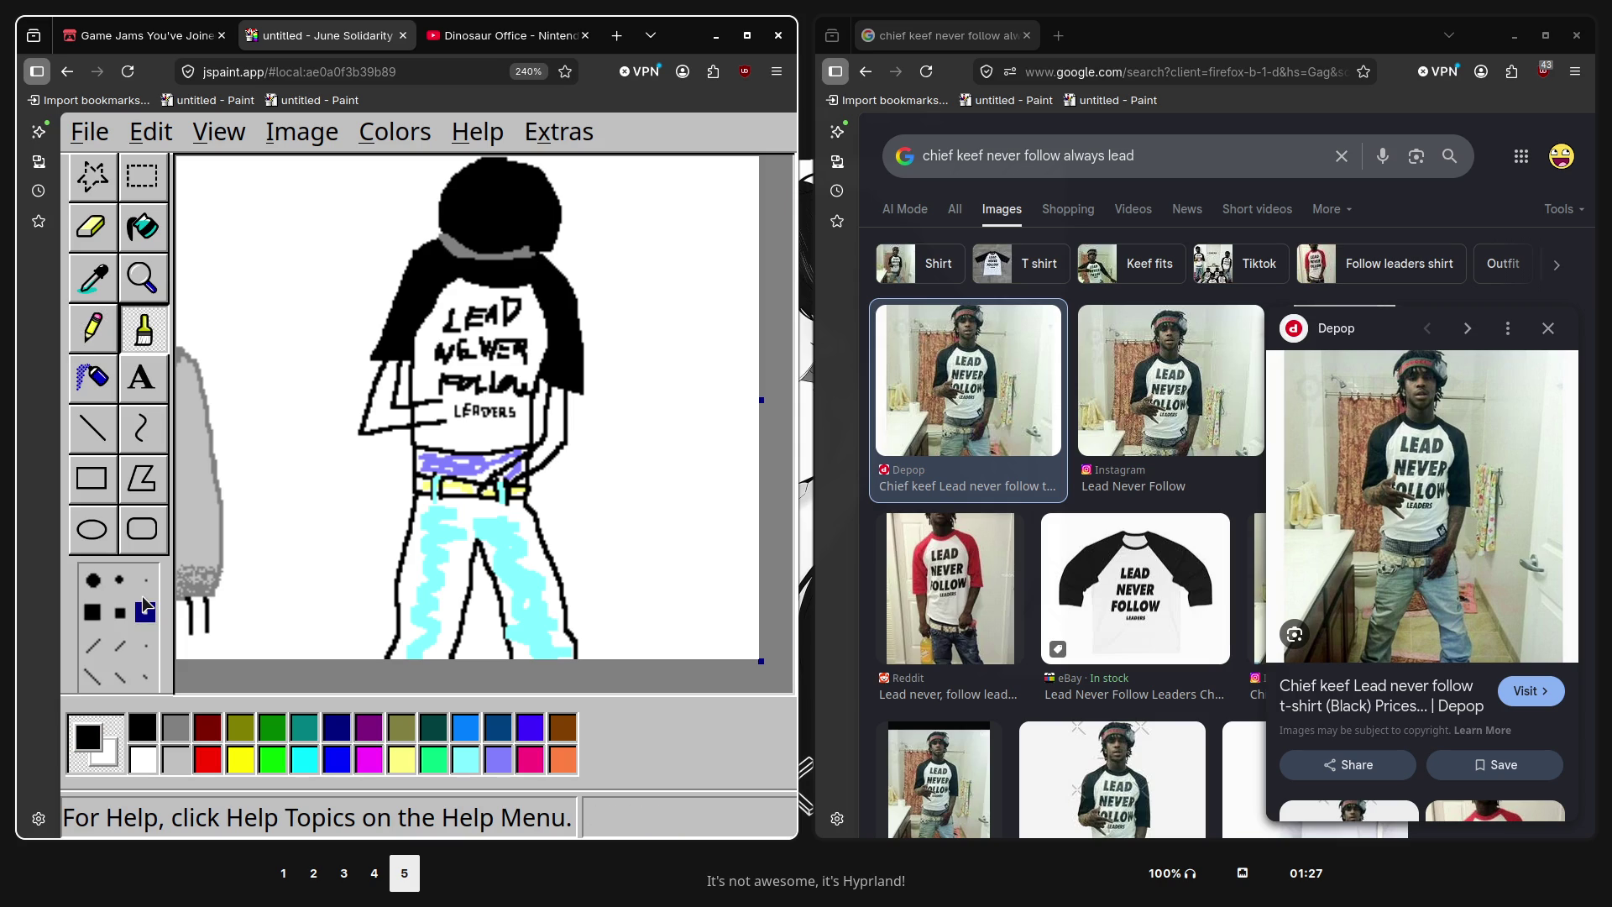
left_click(145, 579)
left_click_drag(420, 518, 428, 516)
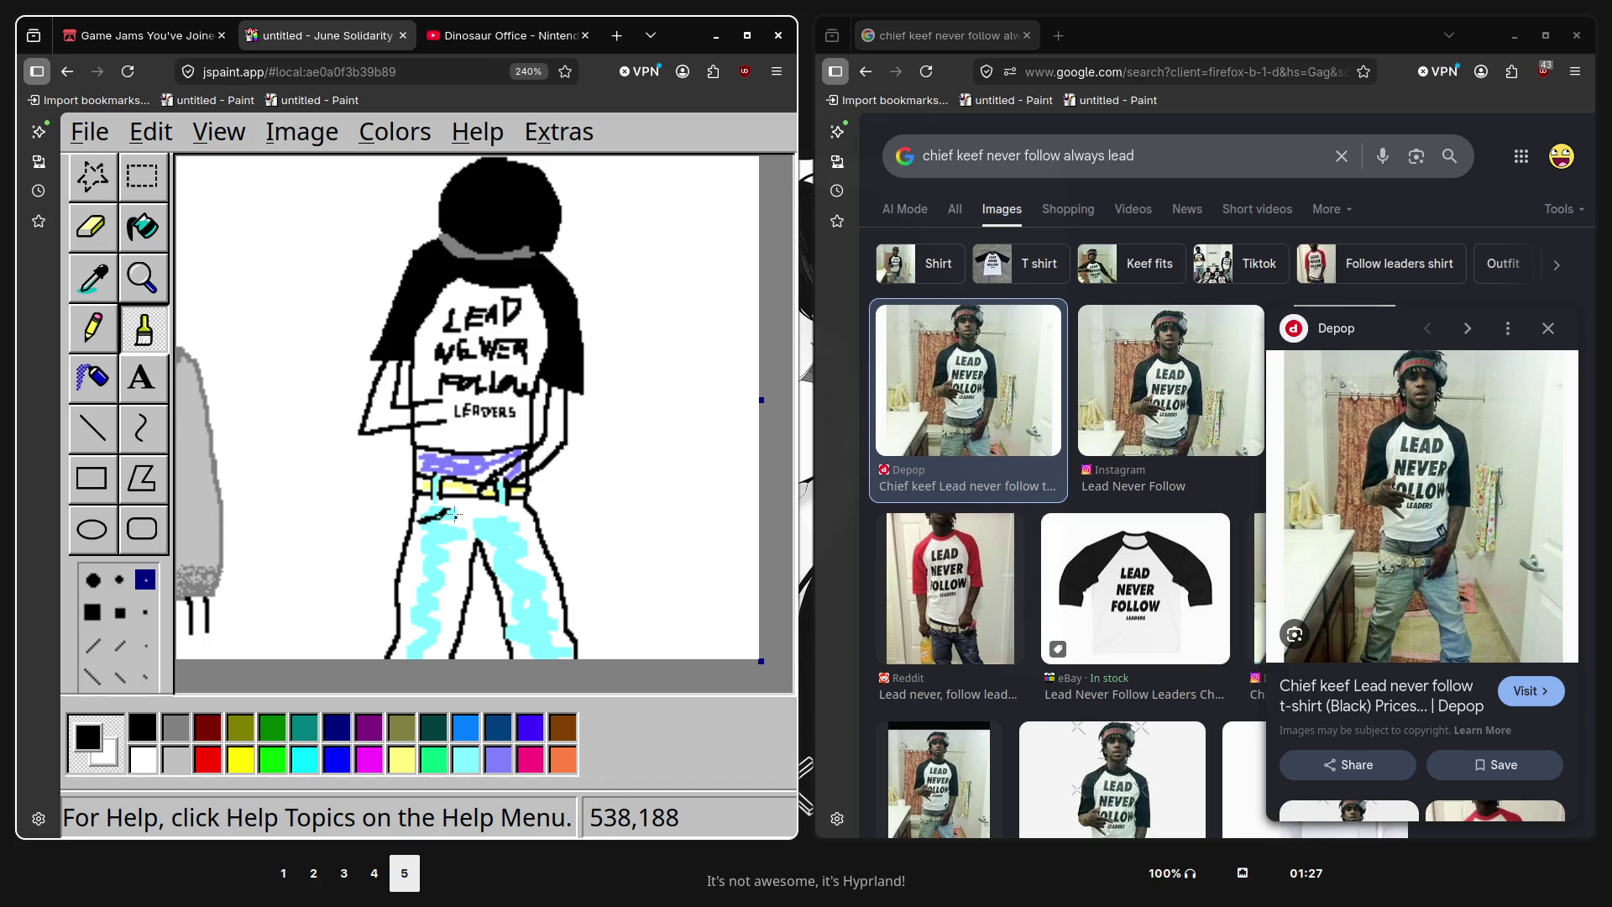
left_click(514, 515)
left_click_drag(514, 516, 522, 524)
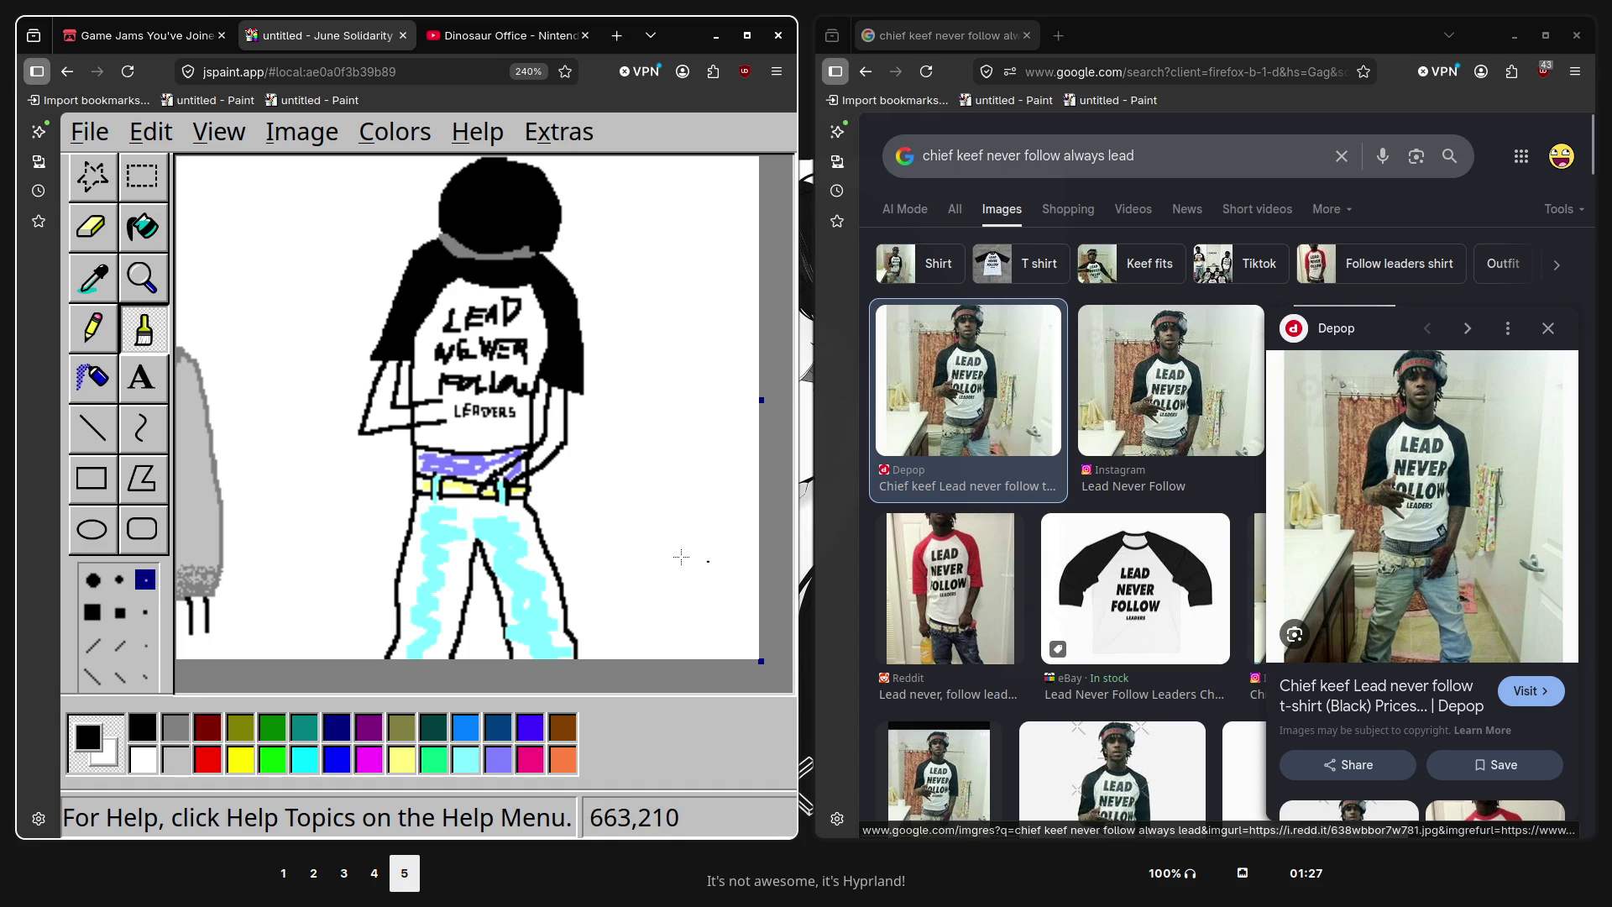
scroll(560, 534, "up", 1)
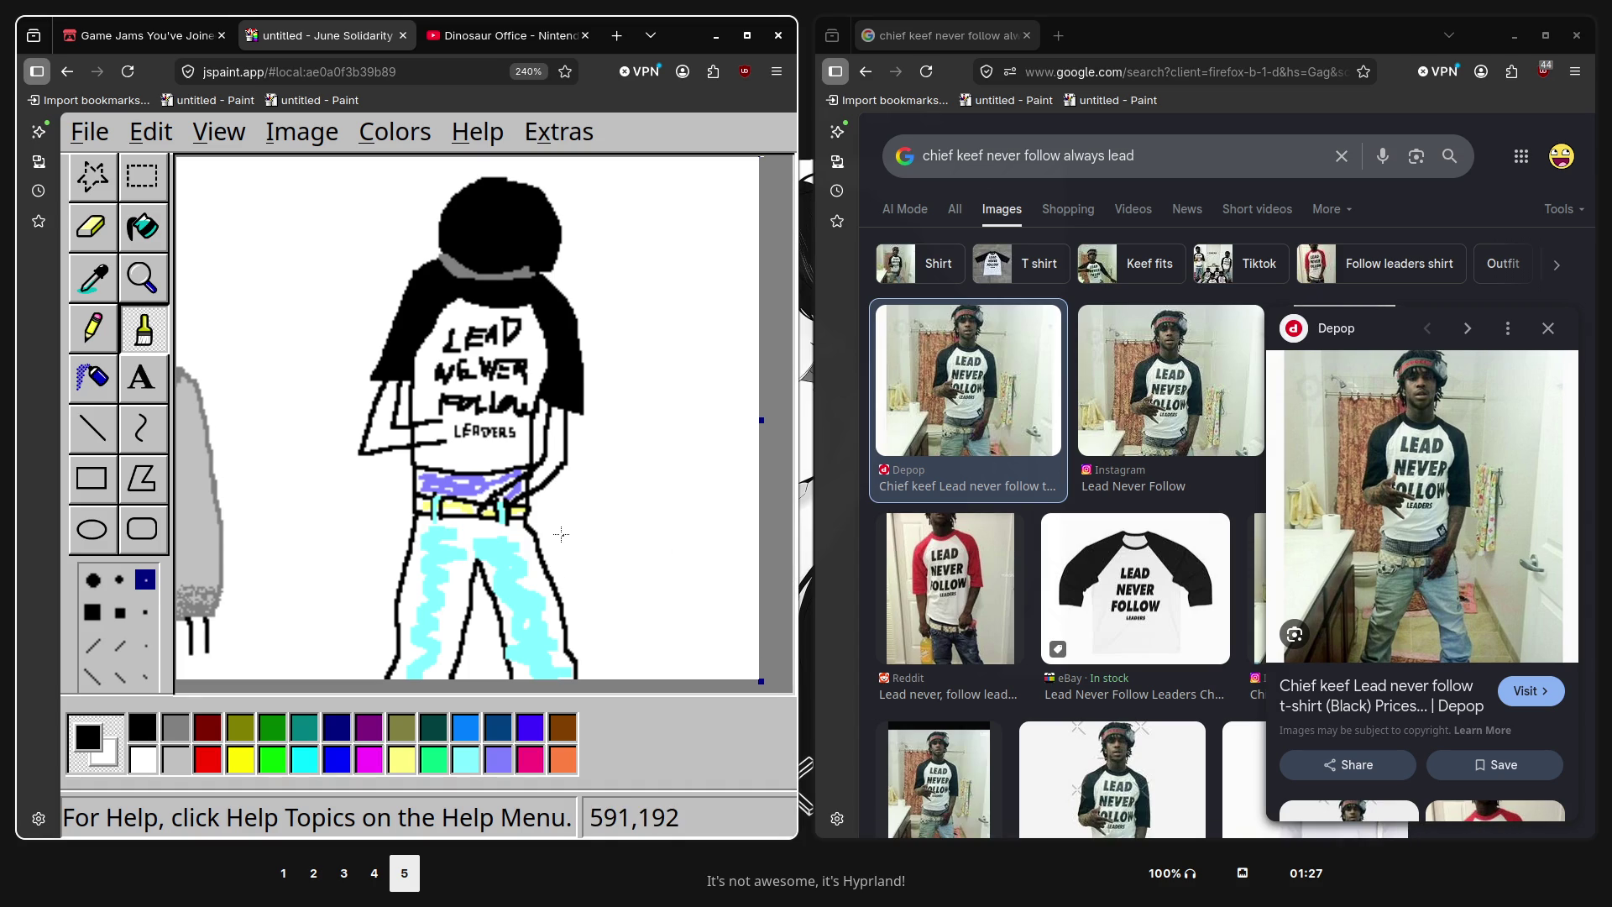
scroll(560, 534, "up", 1)
scroll(561, 533, "up", 1)
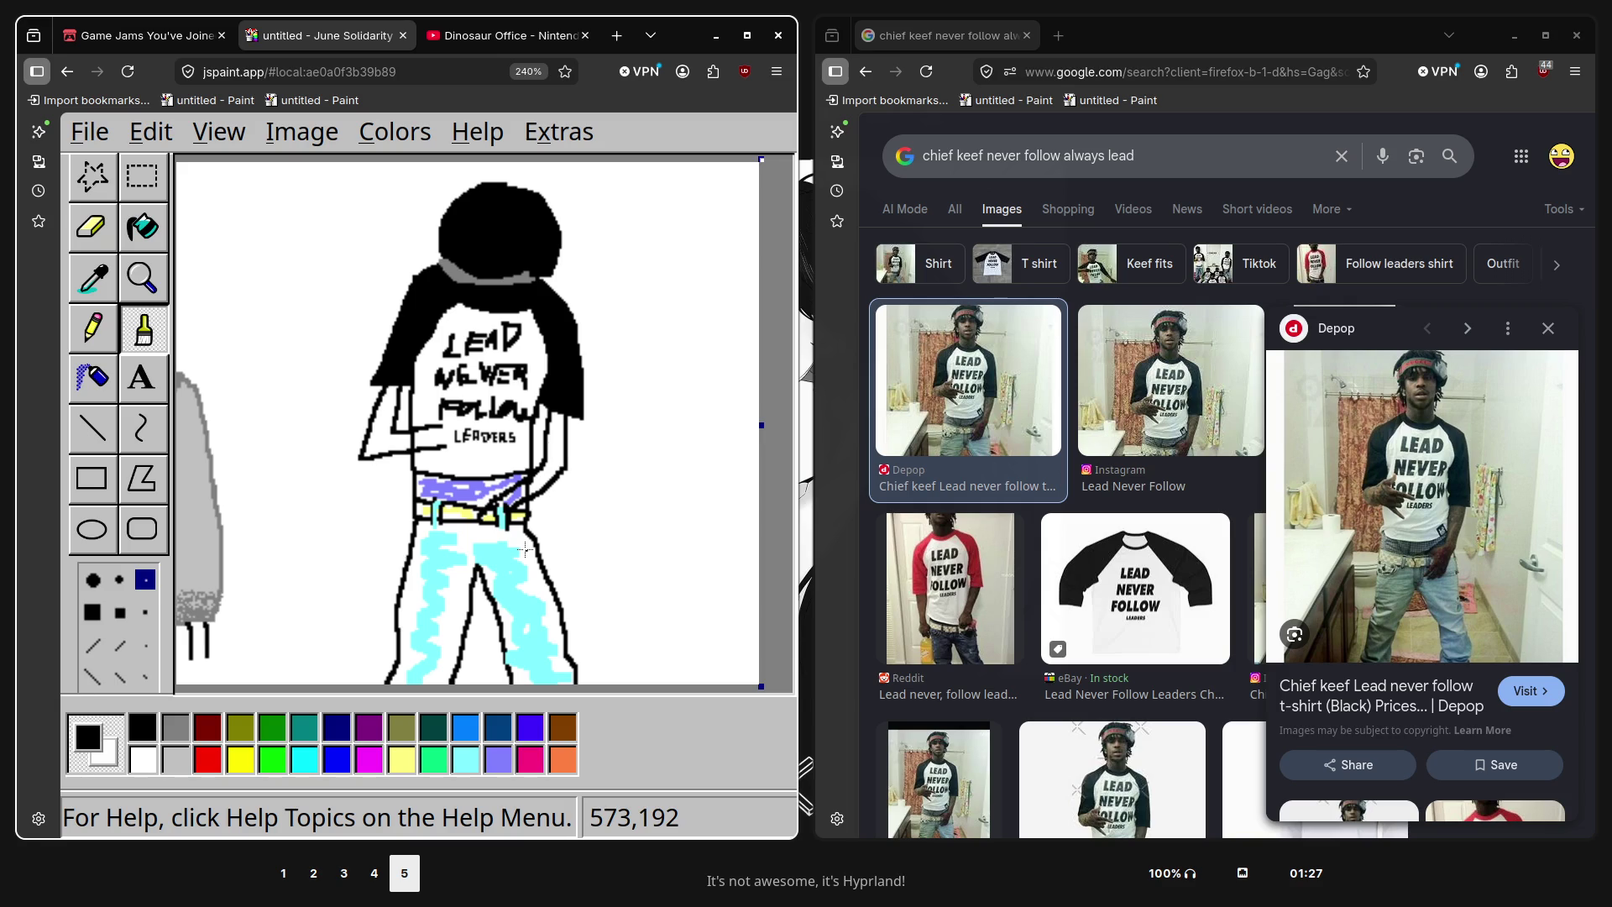
scroll(512, 579, "down", 1)
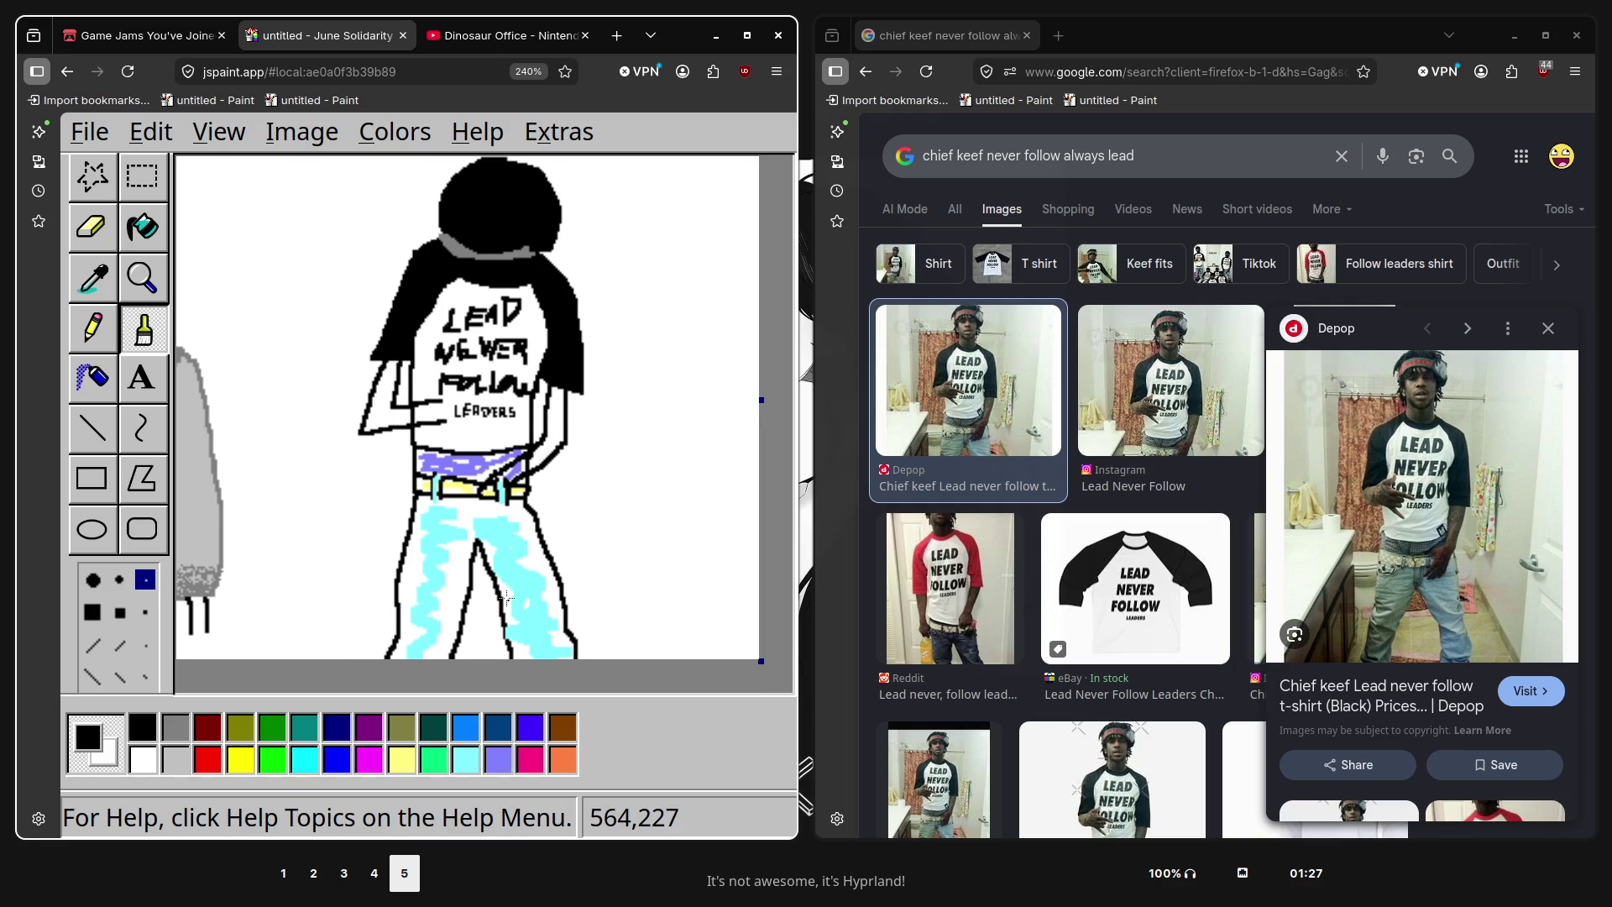
Zoom the browser out with repeated Ctrl+Minus until all four figures are visible
key("ctrl+minus")
key("ctrl+minus")
key("ctrl+minus")
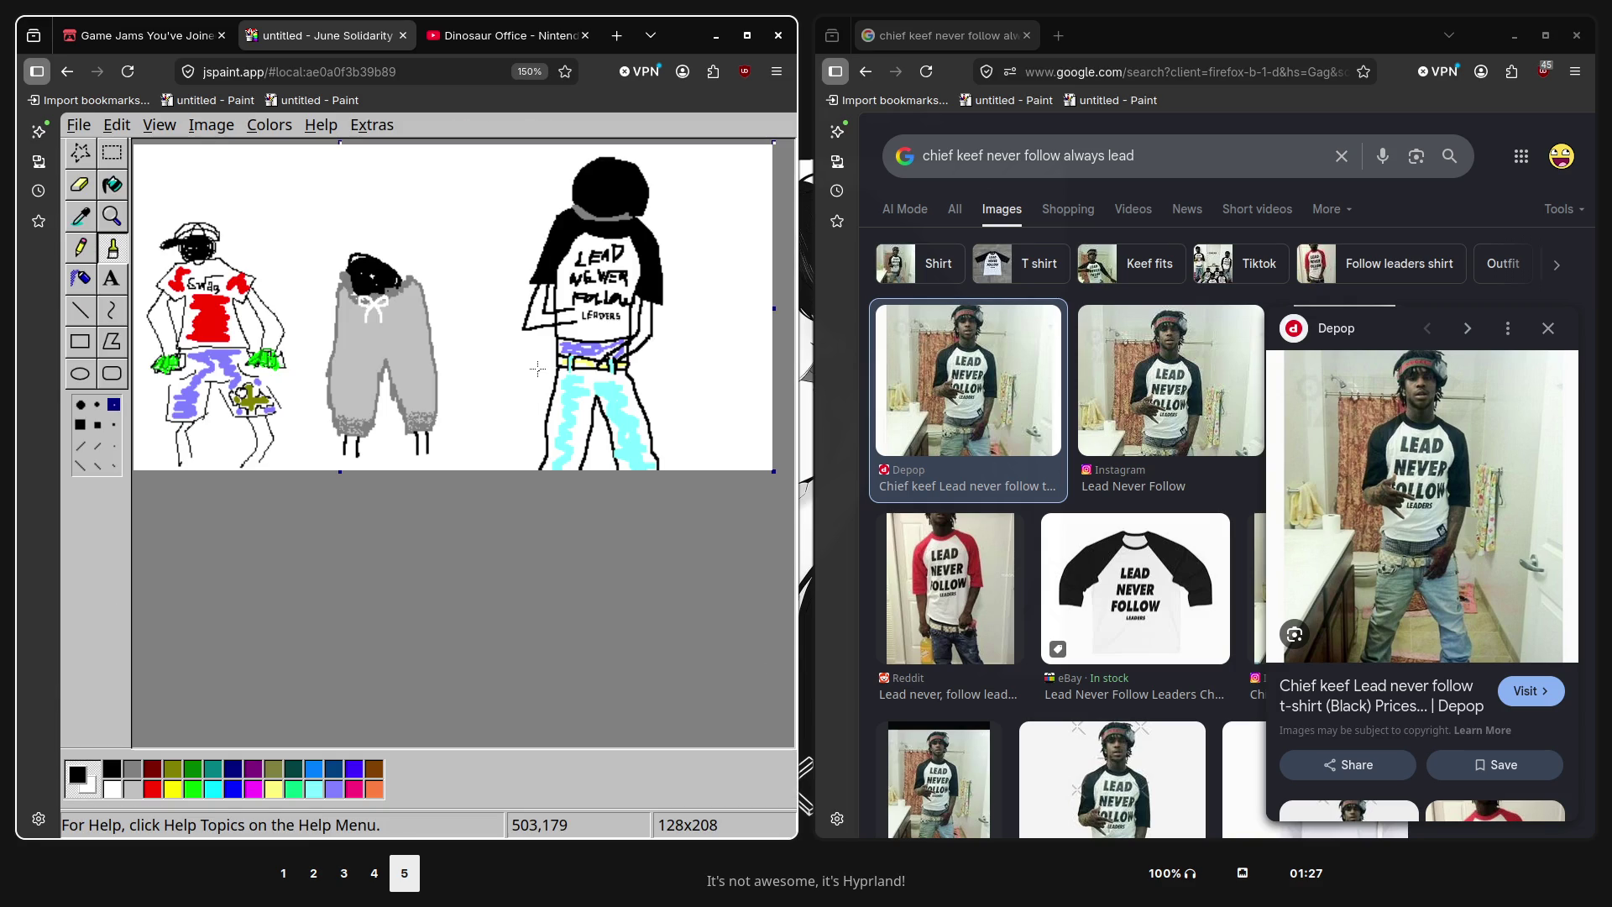
key("ctrl+minus")
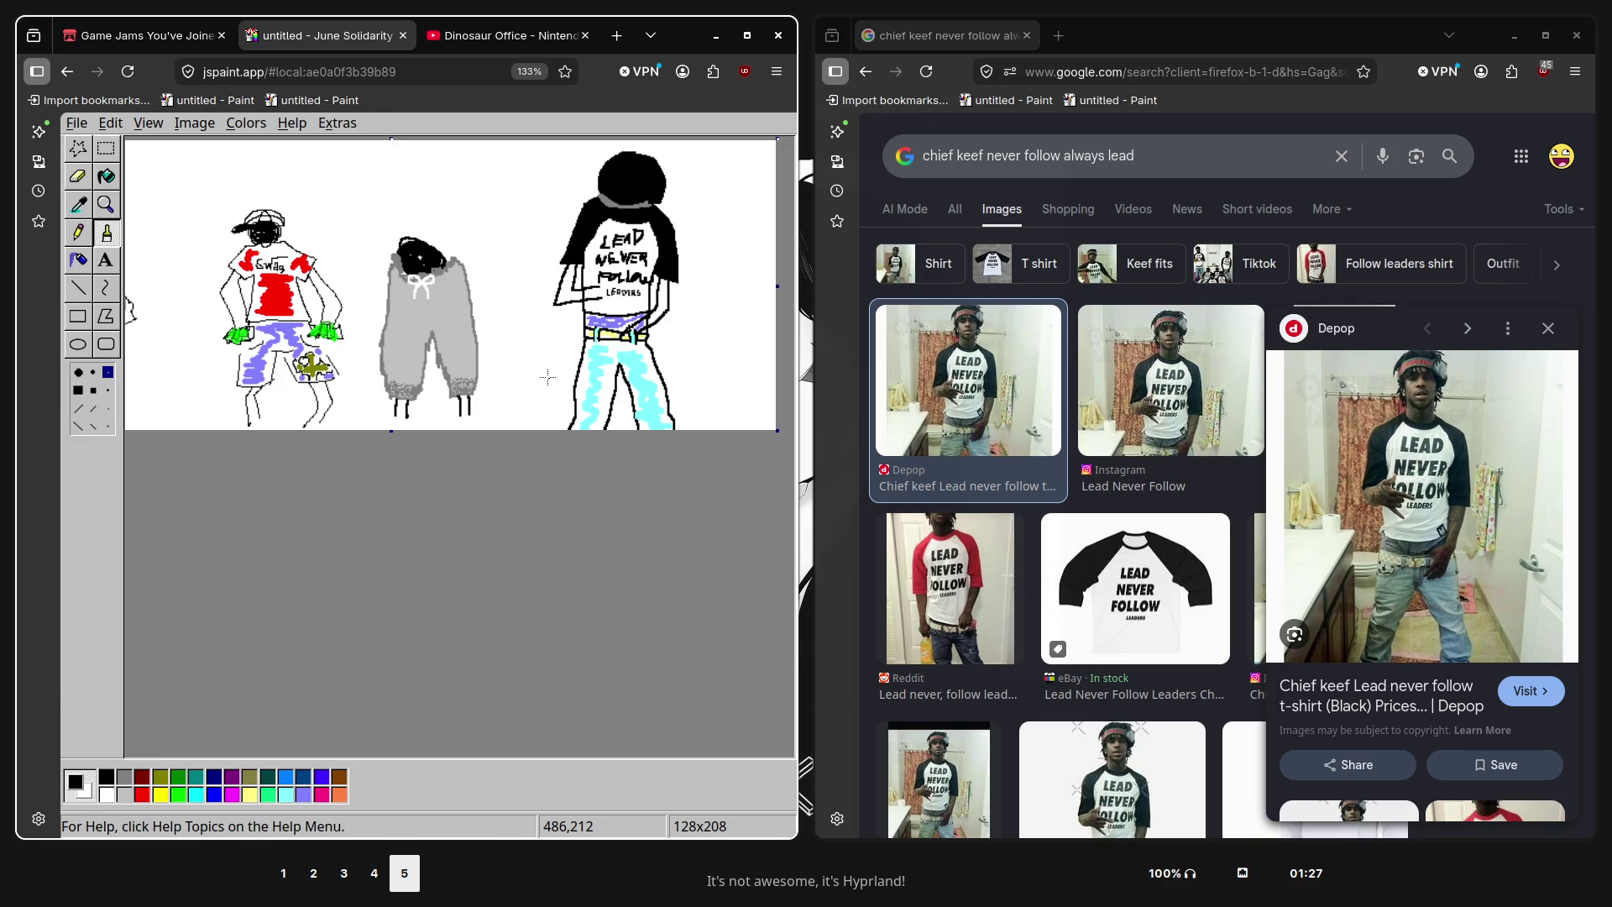
key("ctrl+minus")
key("ctrl+plus")
key("ctrl+plus")
key("ctrl+plus")
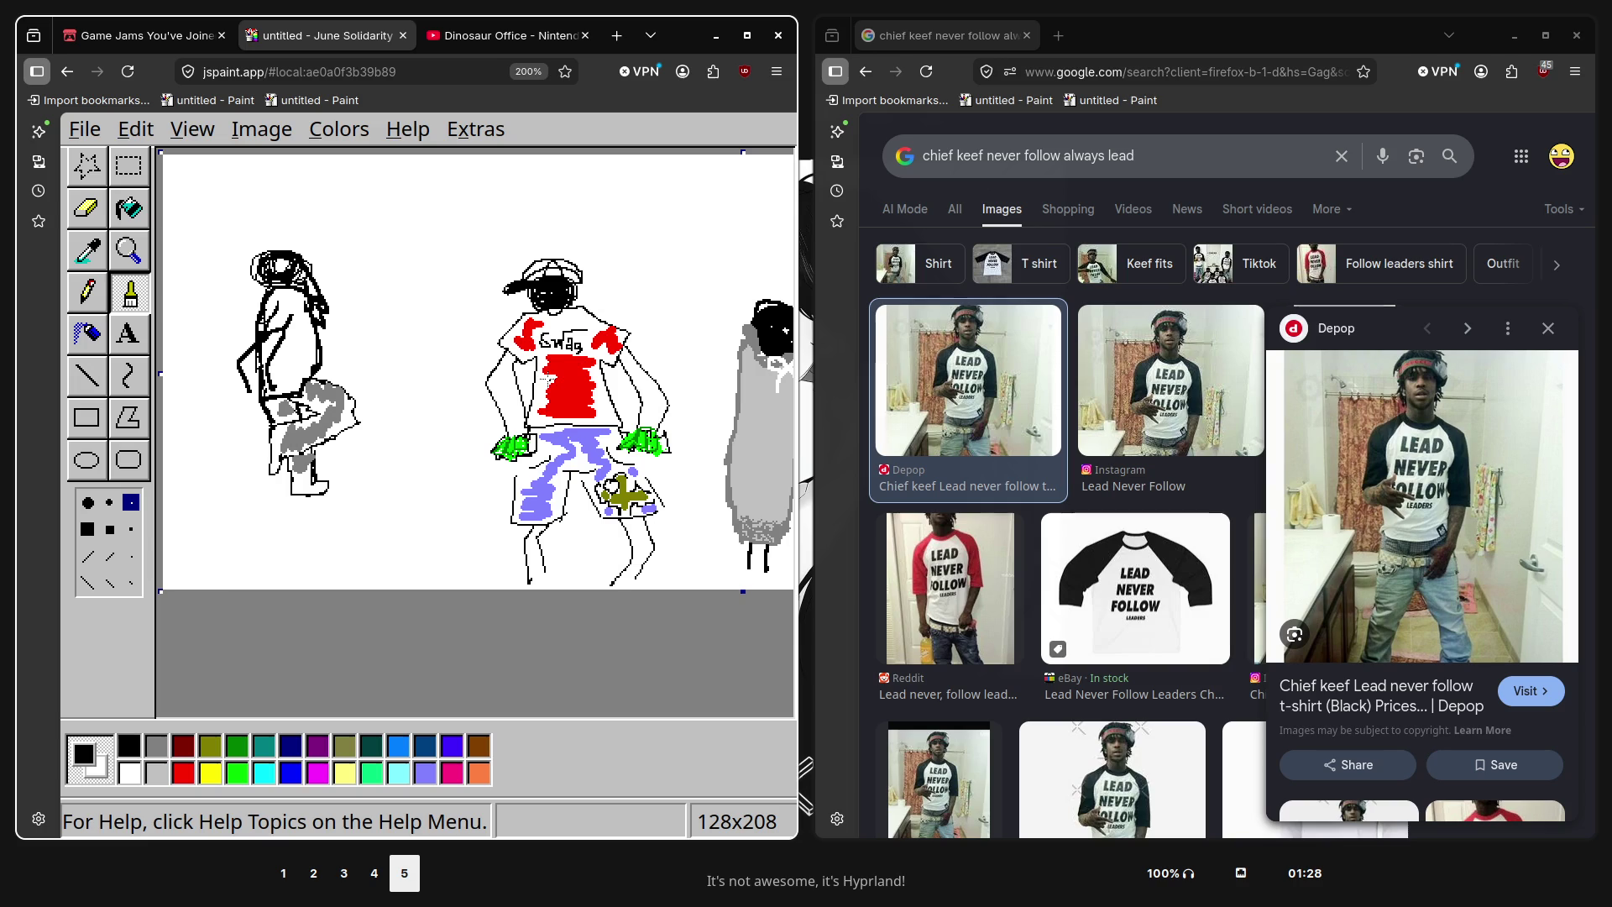
key("ctrl+minus")
key("ctrl+minus")
key("ctrl+minus")
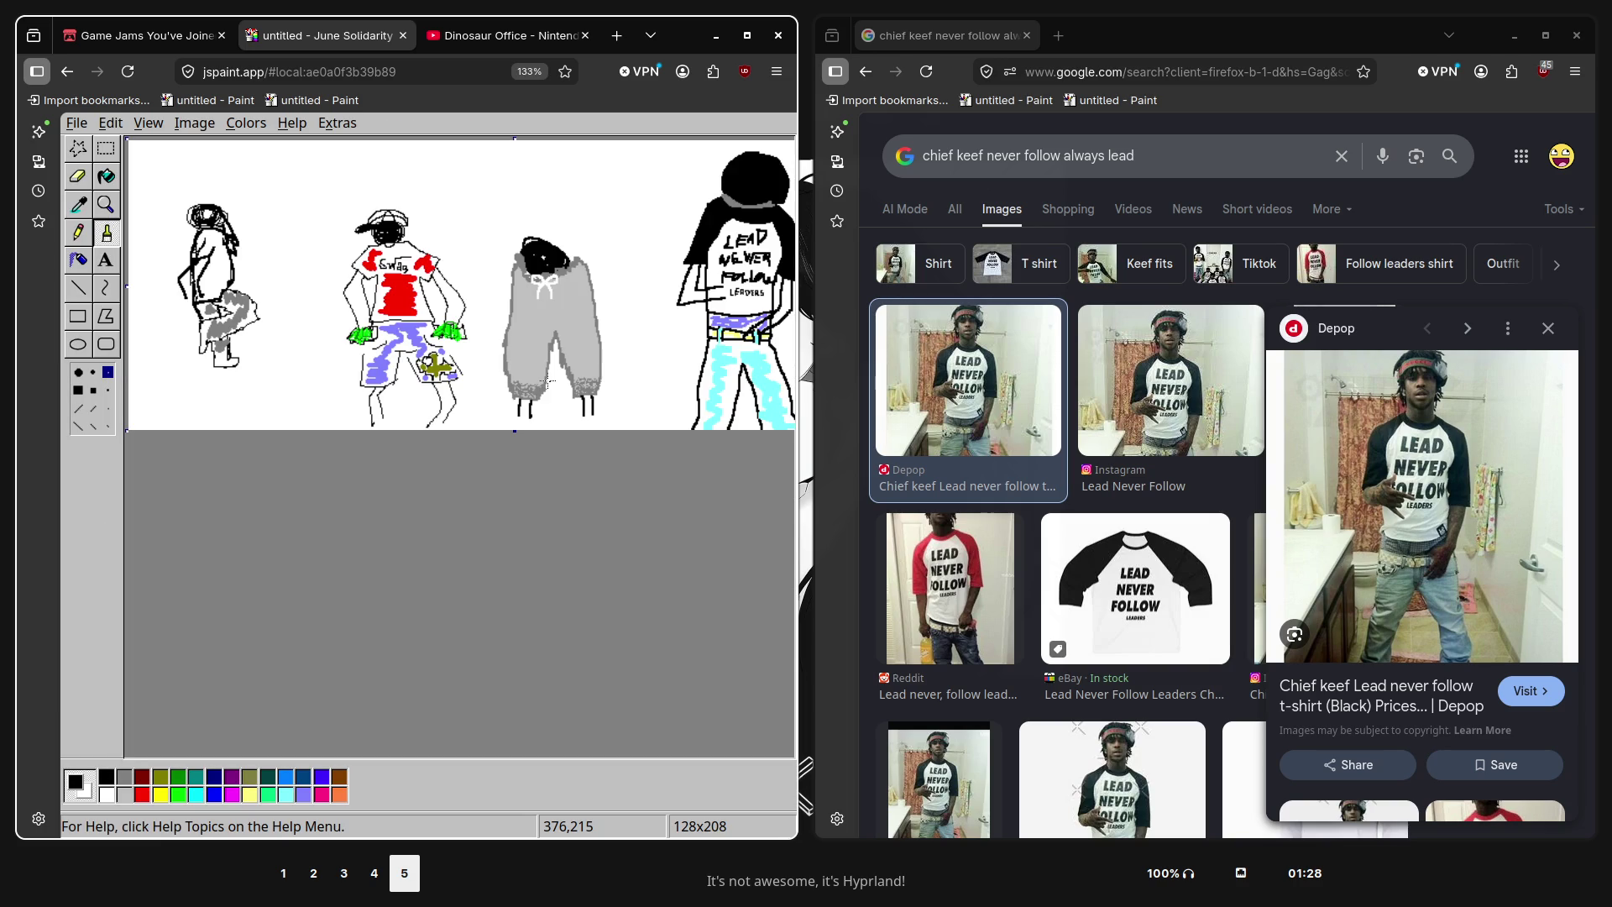
key("ctrl+minus")
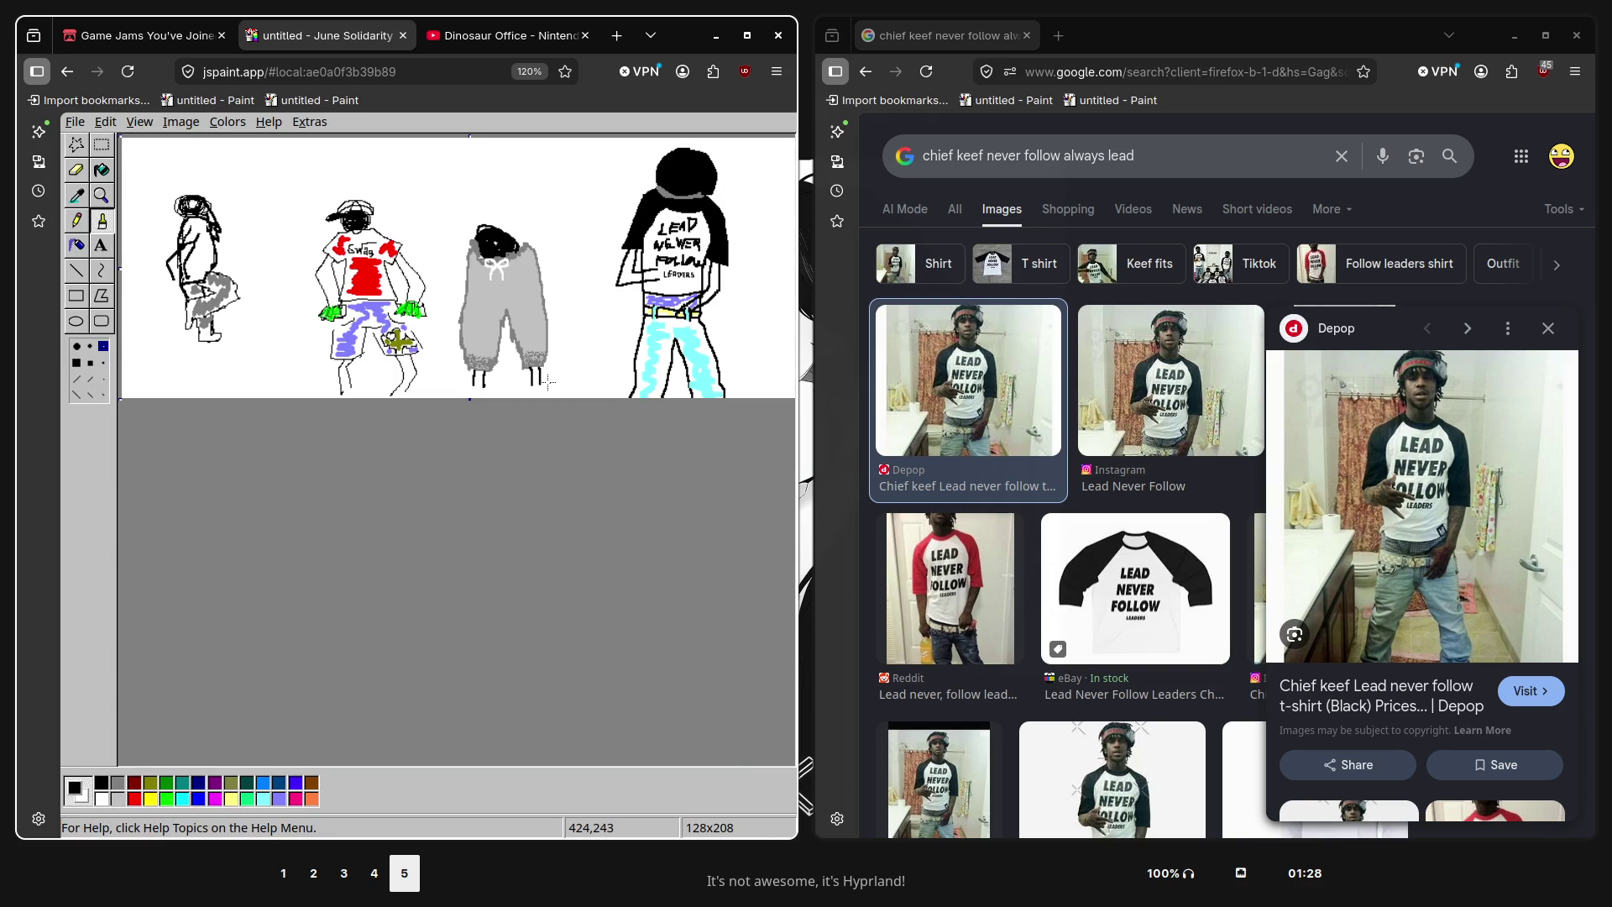
key("ctrl+minus")
key("ctrl+minus")
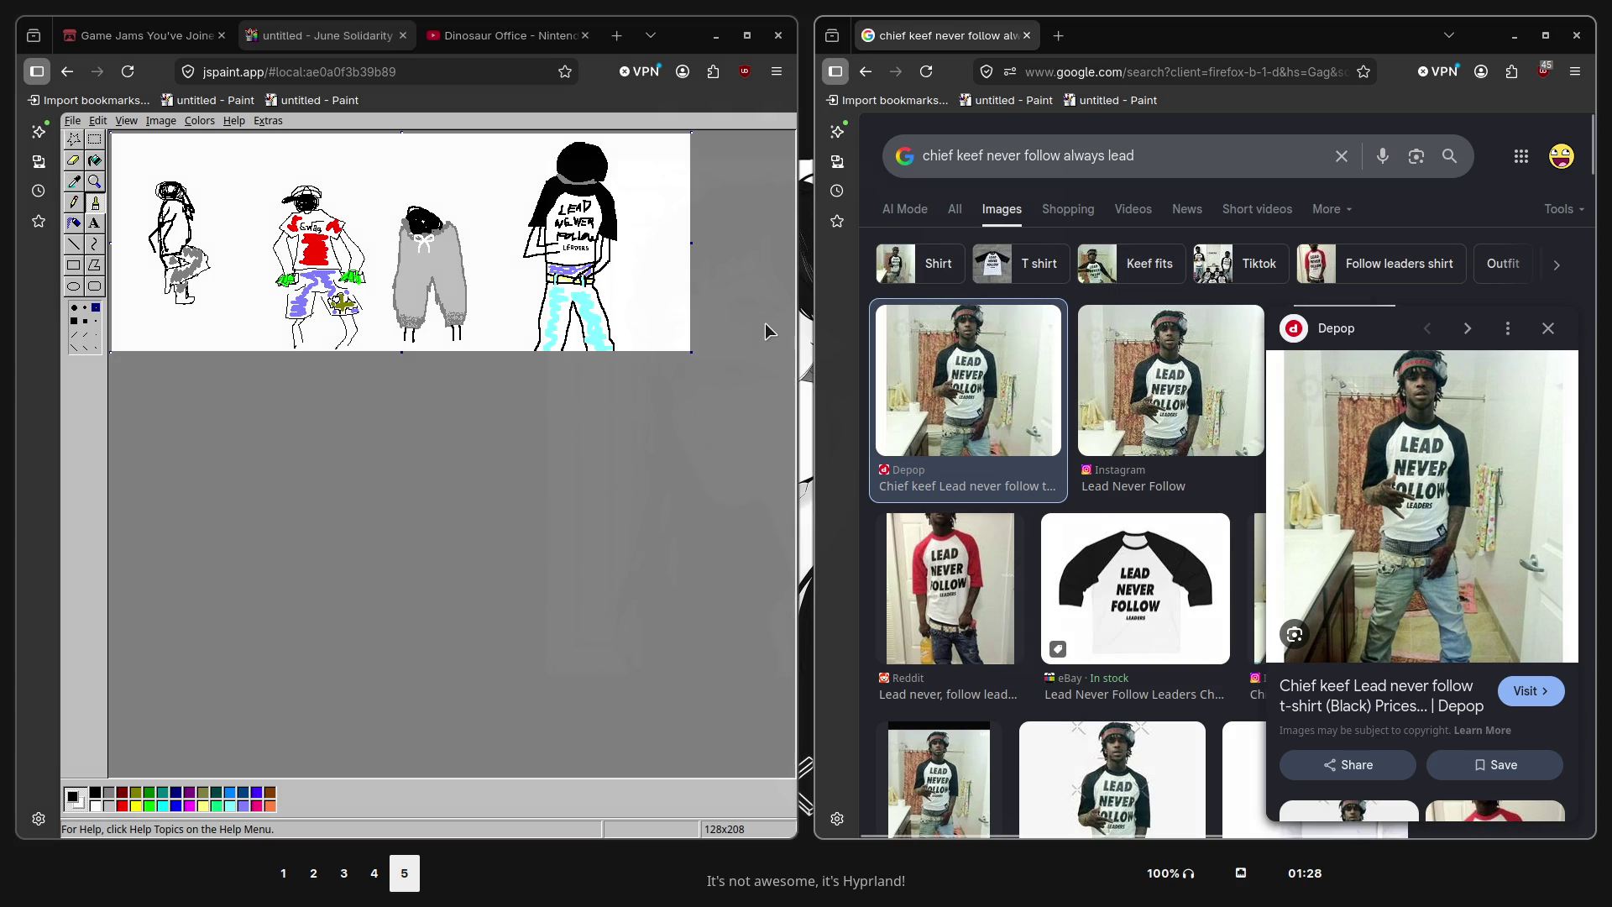
Select red, close the image search window, and magnify Paint onto the fourth figure
left_click(122, 806)
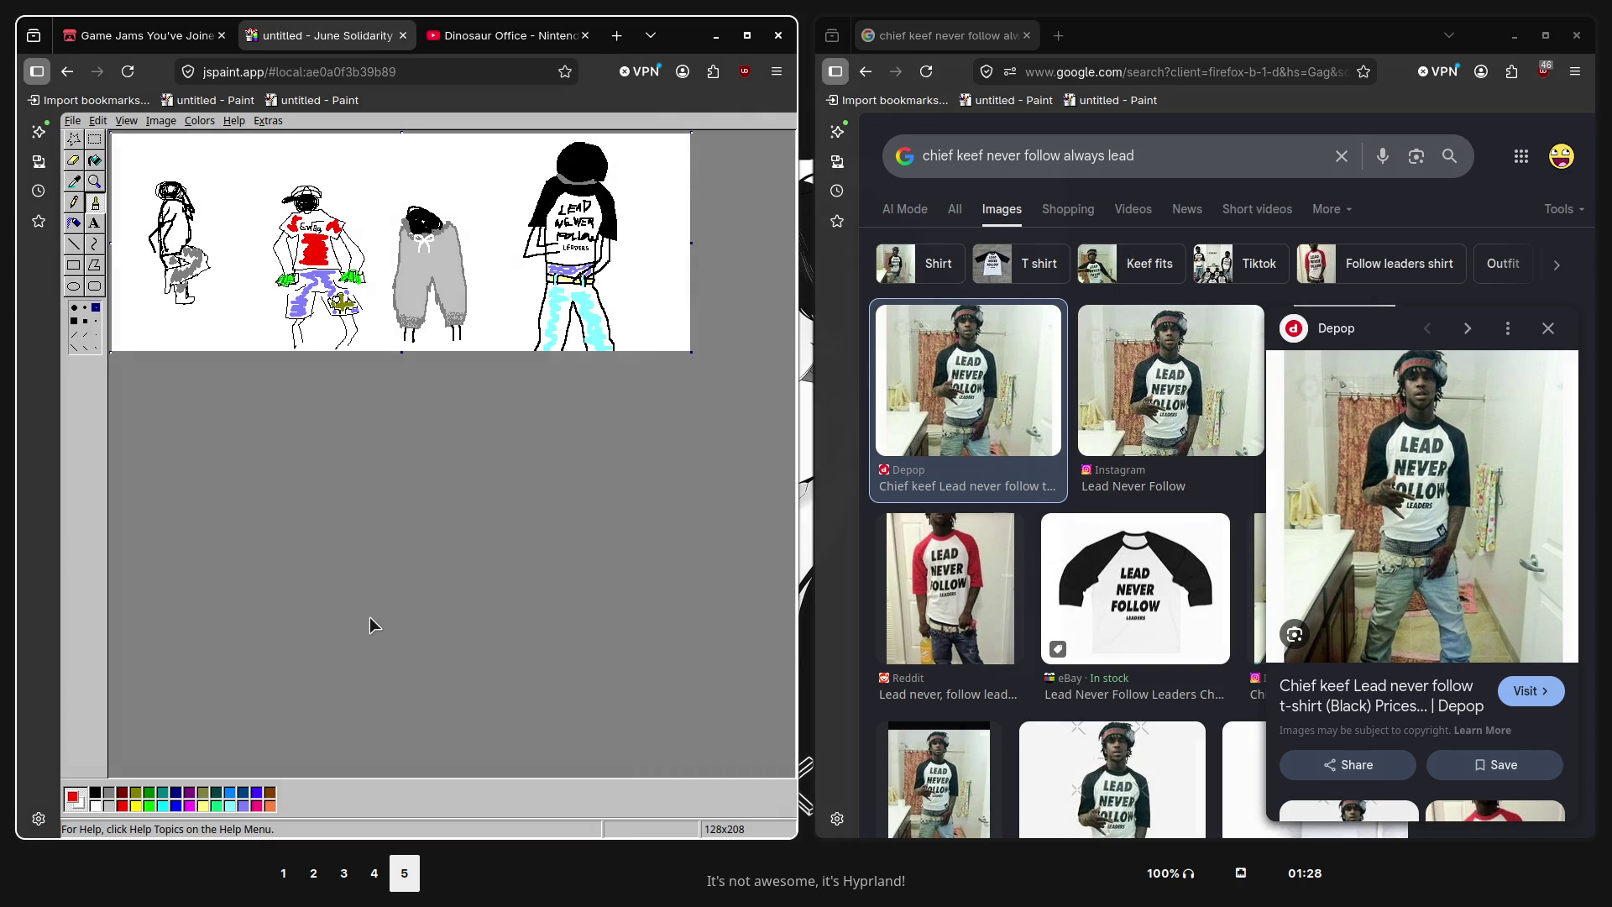
left_click(1027, 35)
key("ctrl+plus")
key("ctrl+plus")
key("ctrl+plus")
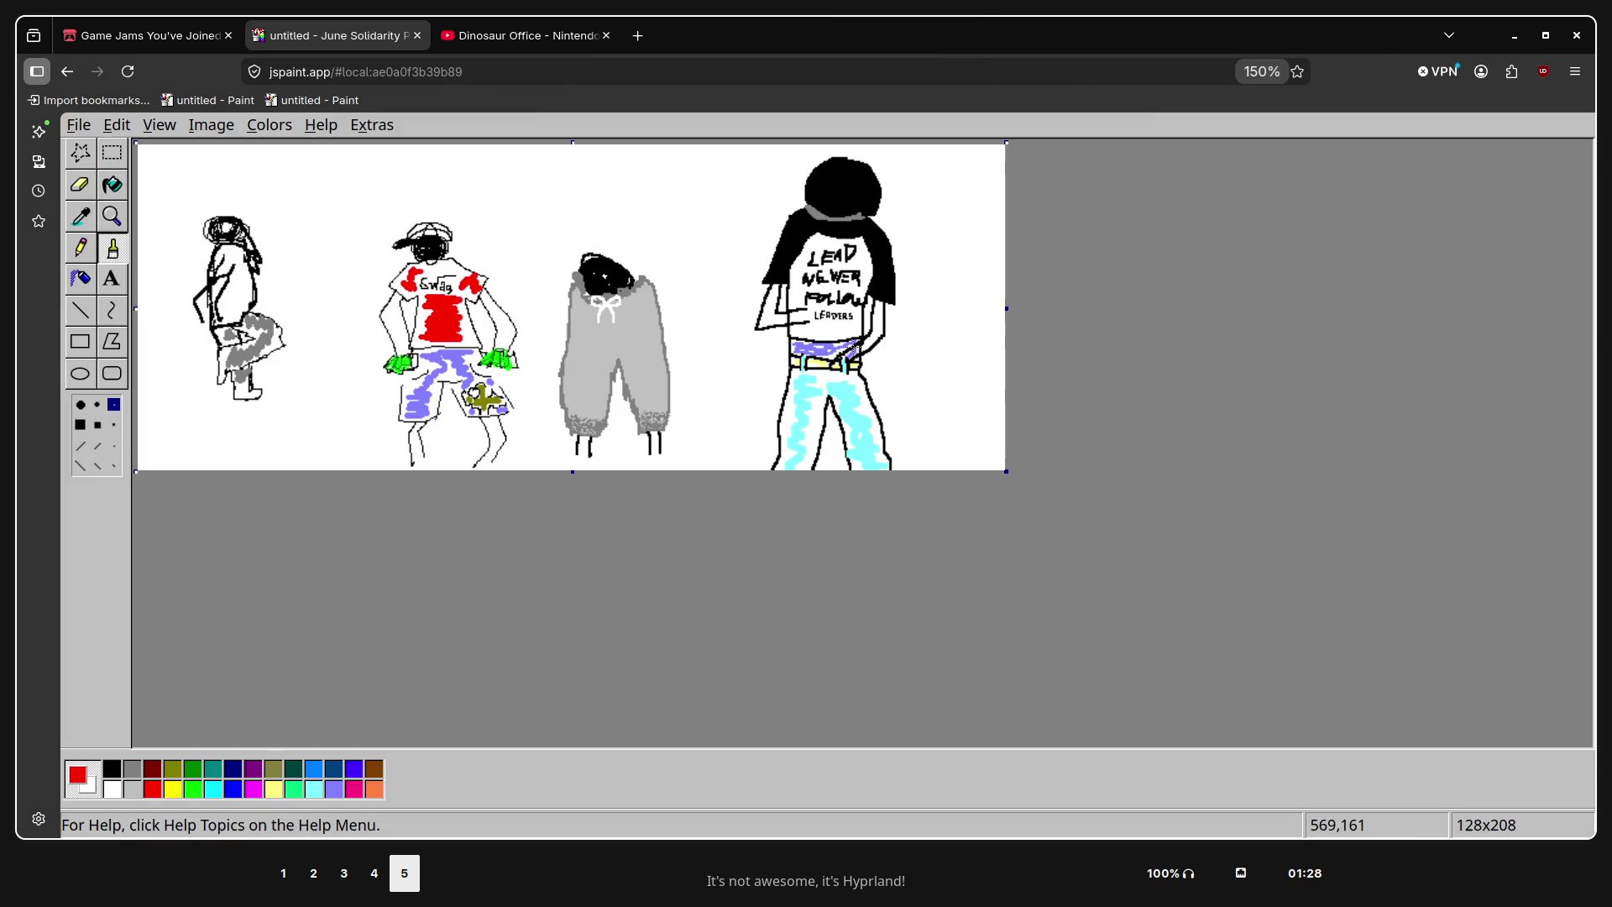
key("ctrl+plus")
key("ctrl+plus")
key("ctrl+plus")
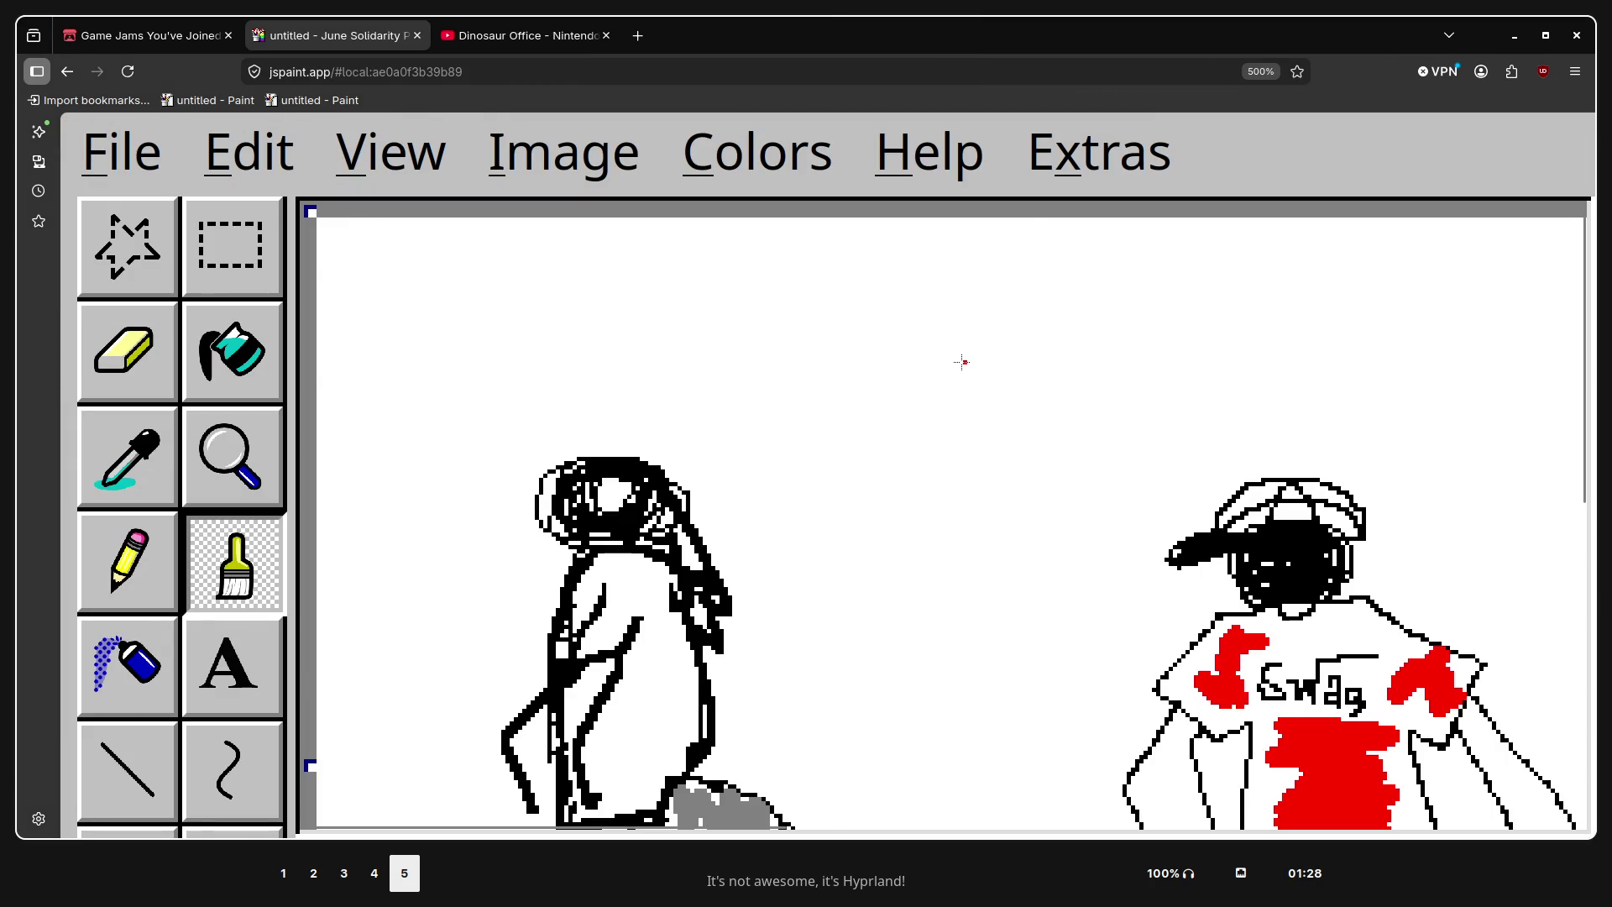
scroll(962, 363, "down", 5)
scroll(966, 386, "up", 5)
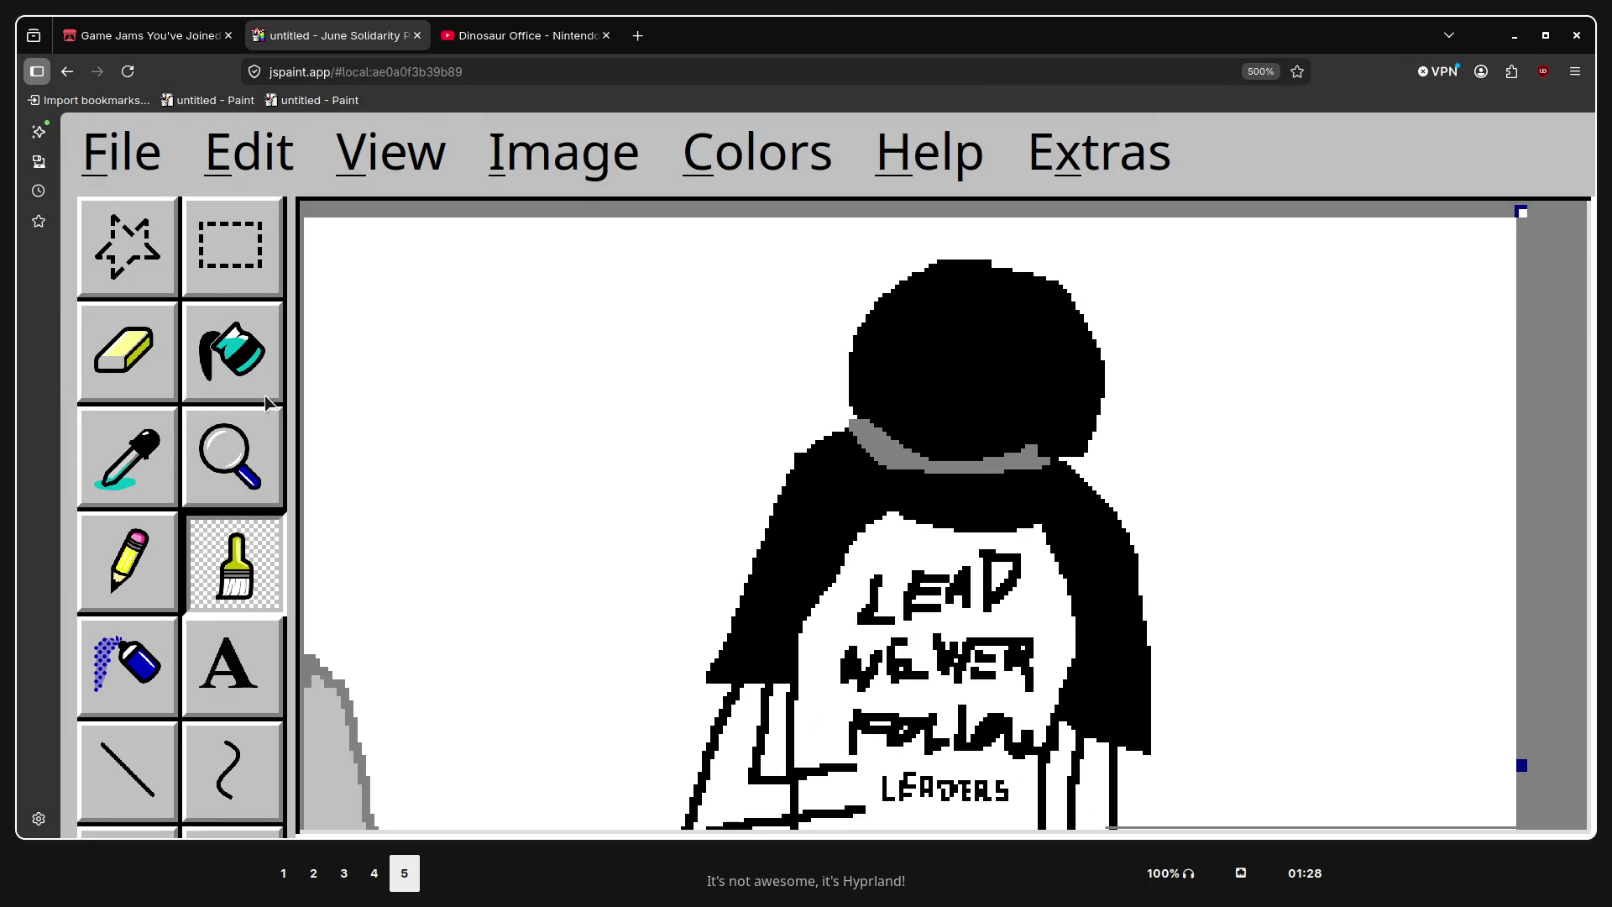
Try flood-filling the black sleeves red, then undo the fill that spread too far
left_click(264, 396)
left_click(859, 495)
key("ctrl+z")
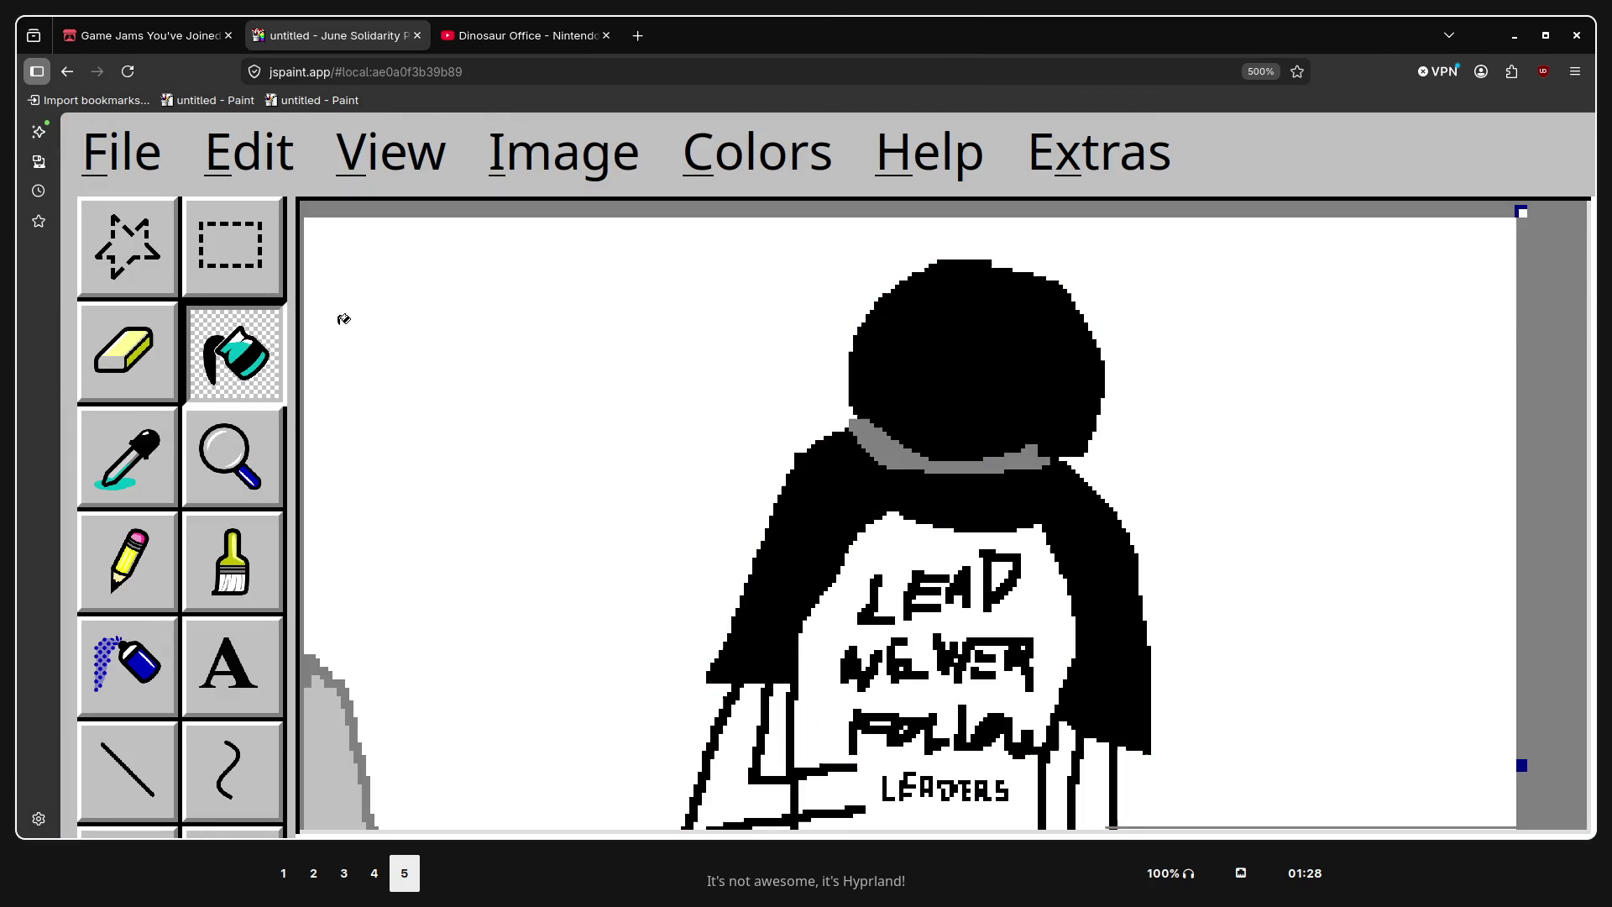
Trace thin red brush lines along the fourth figure's collar and sleeve edges
left_click(233, 564)
mouse_move(851, 421)
left_mouse_down()
mouse_move(893, 444)
mouse_move(1064, 466)
left_mouse_up()
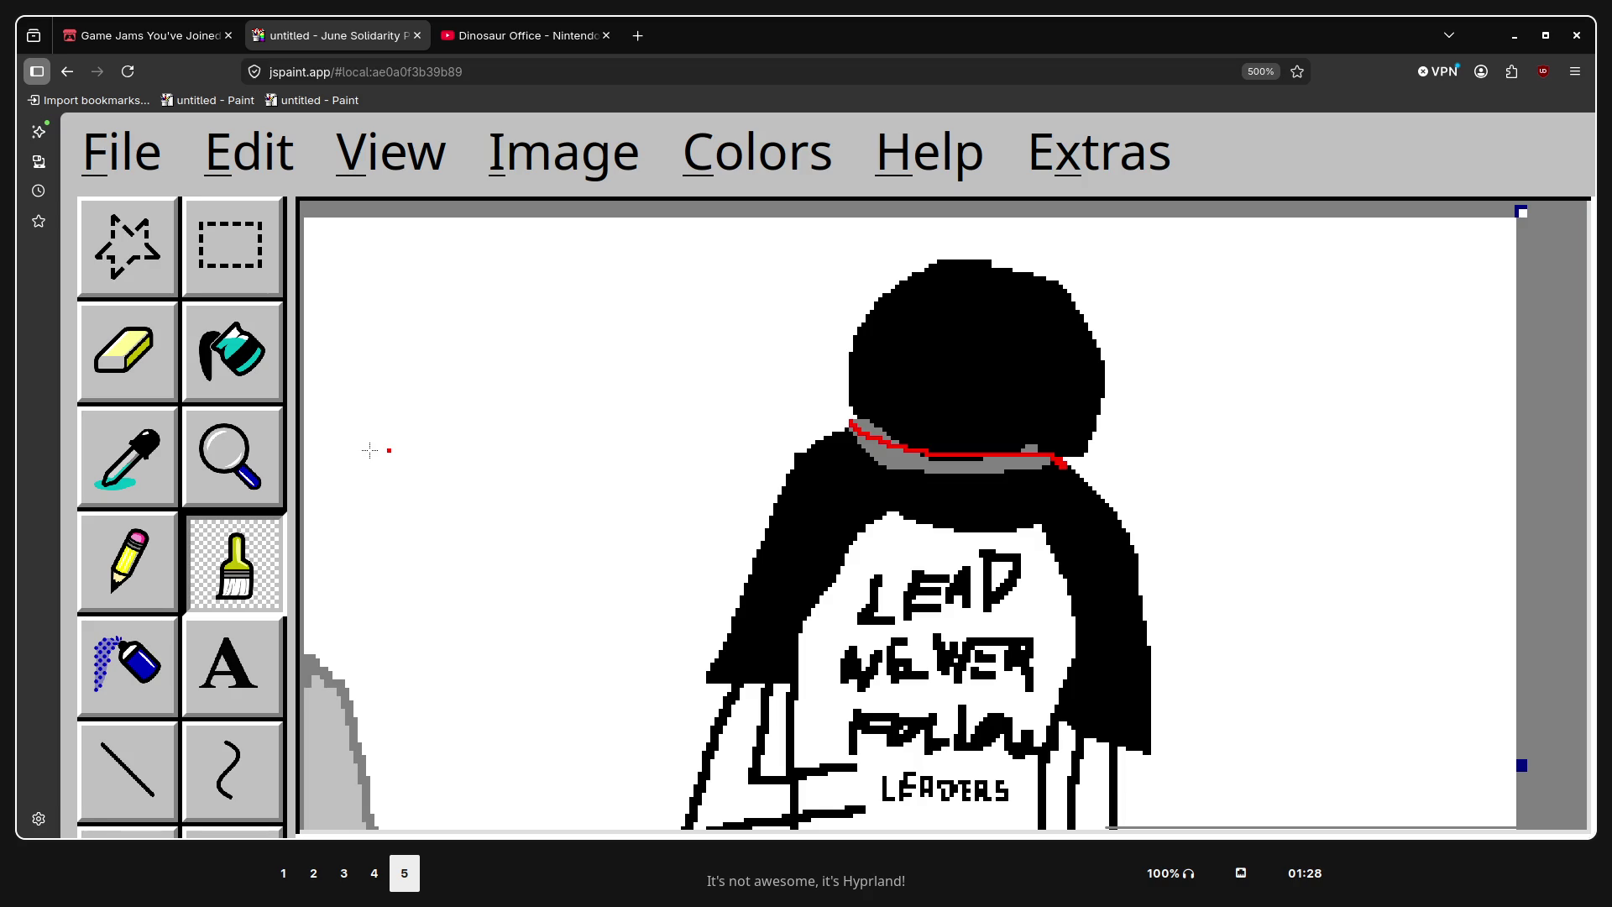
key("f")
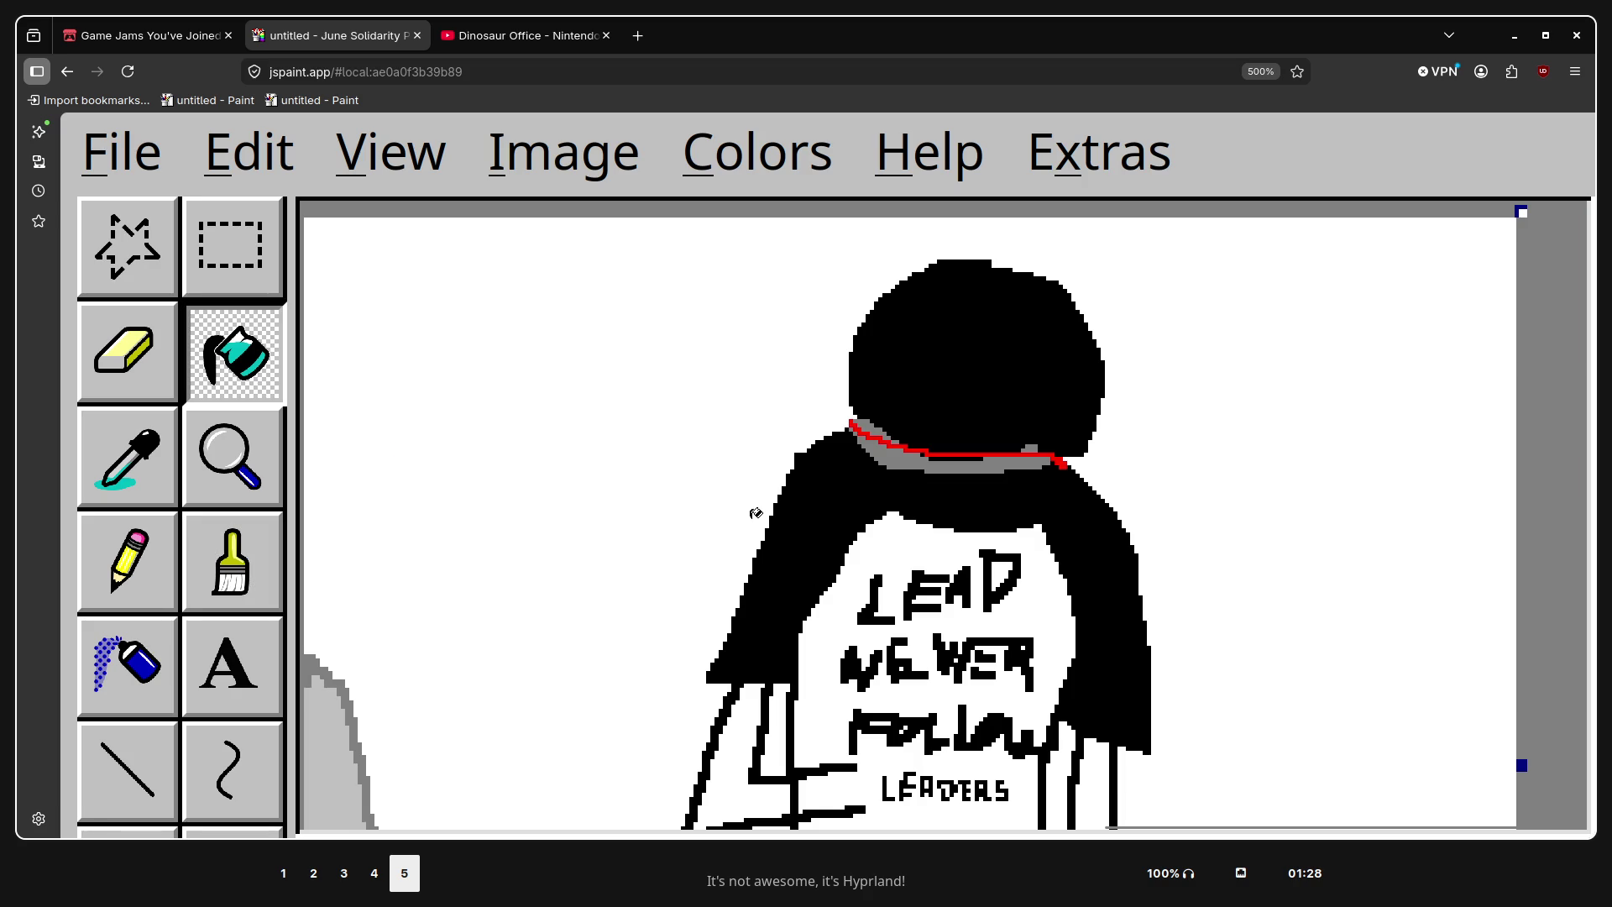
key("b")
scroll(714, 419, "down", 5)
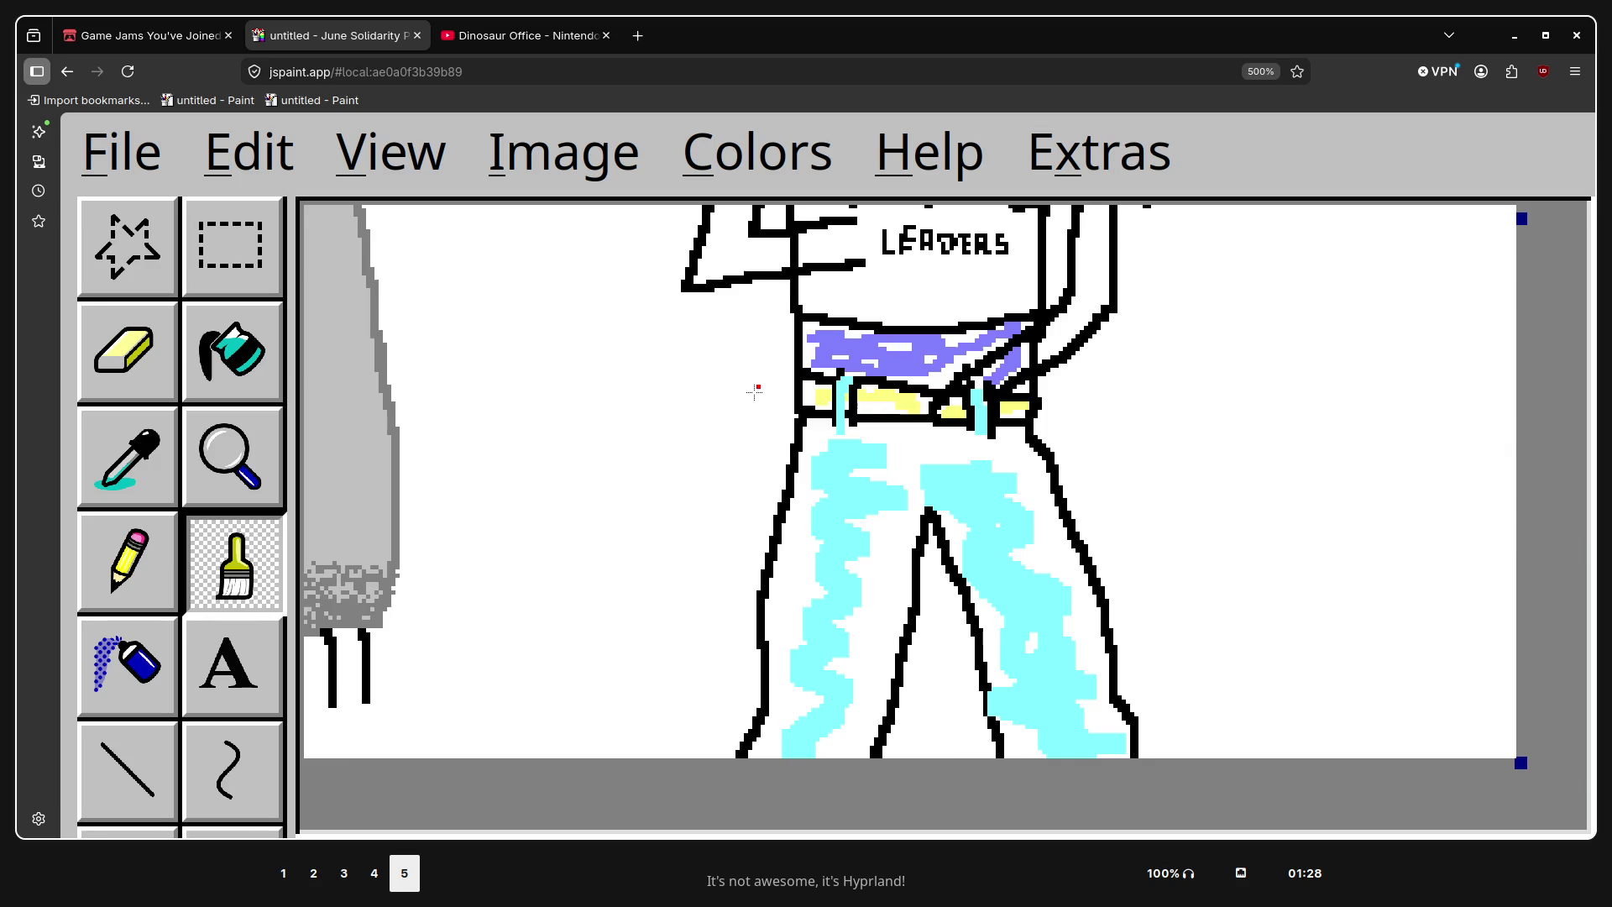
scroll(707, 680, "up", 5)
mouse_move(708, 680)
left_mouse_down()
mouse_move(792, 666)
mouse_move(879, 531)
mouse_move(1015, 531)
mouse_move(1068, 623)
mouse_move(1049, 706)
mouse_move(1087, 729)
mouse_move(1160, 577)
mouse_move(1060, 462)
left_mouse_up()
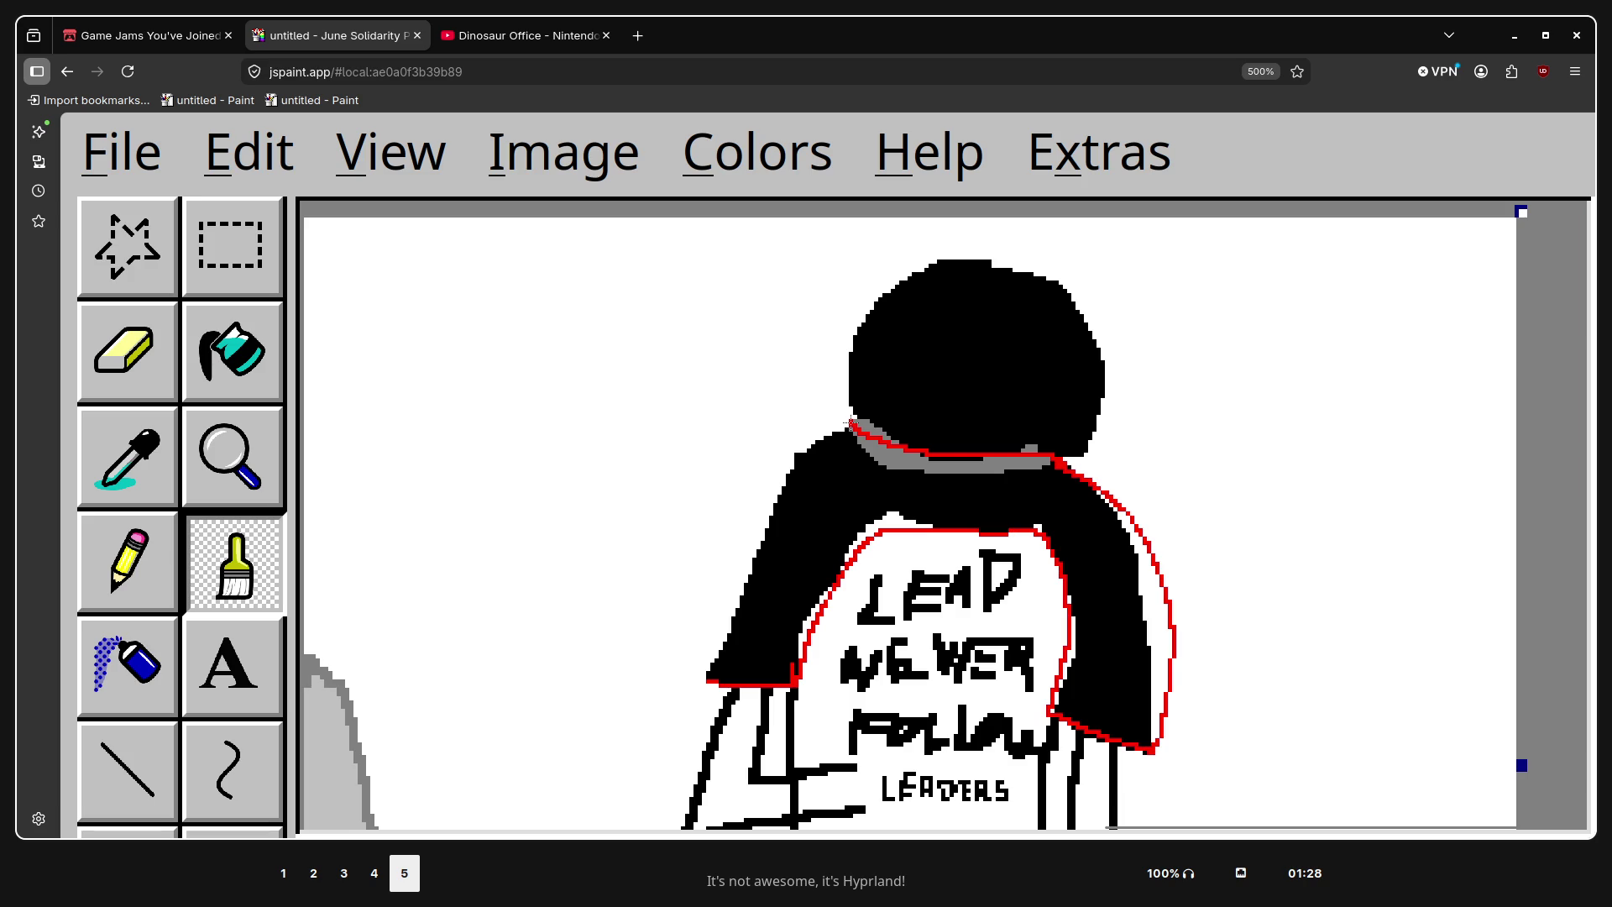
Fill the outlined sleeves, grey collar band and shoulder gaps solid red, then zoom out
key("f")
left_click(859, 457)
left_click(862, 455)
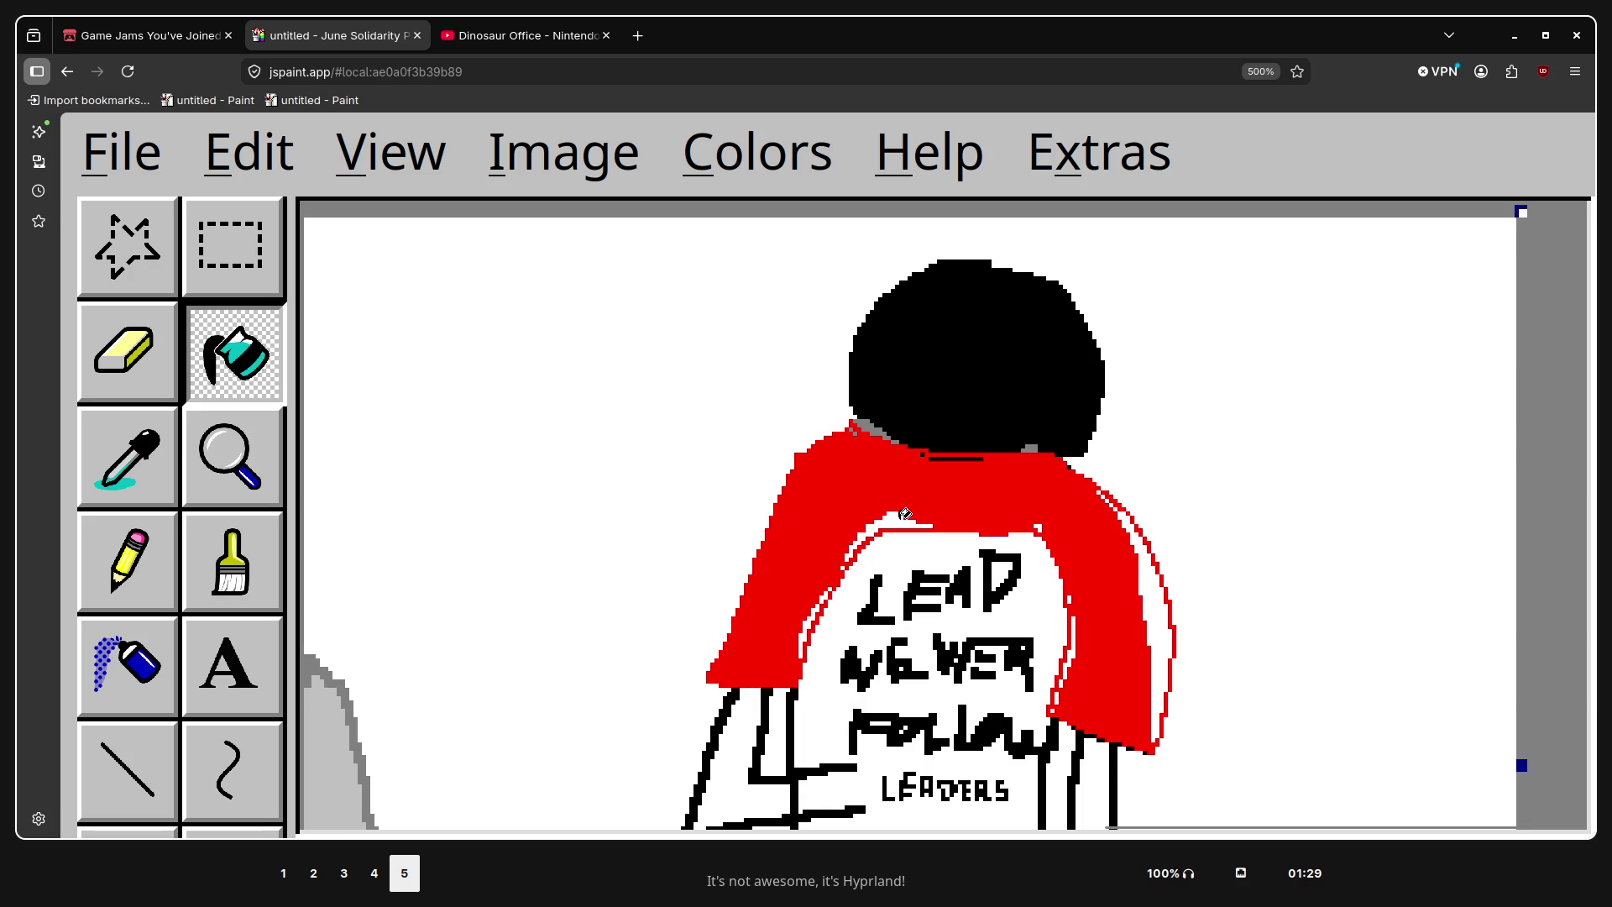
left_click(905, 513)
left_click(821, 608)
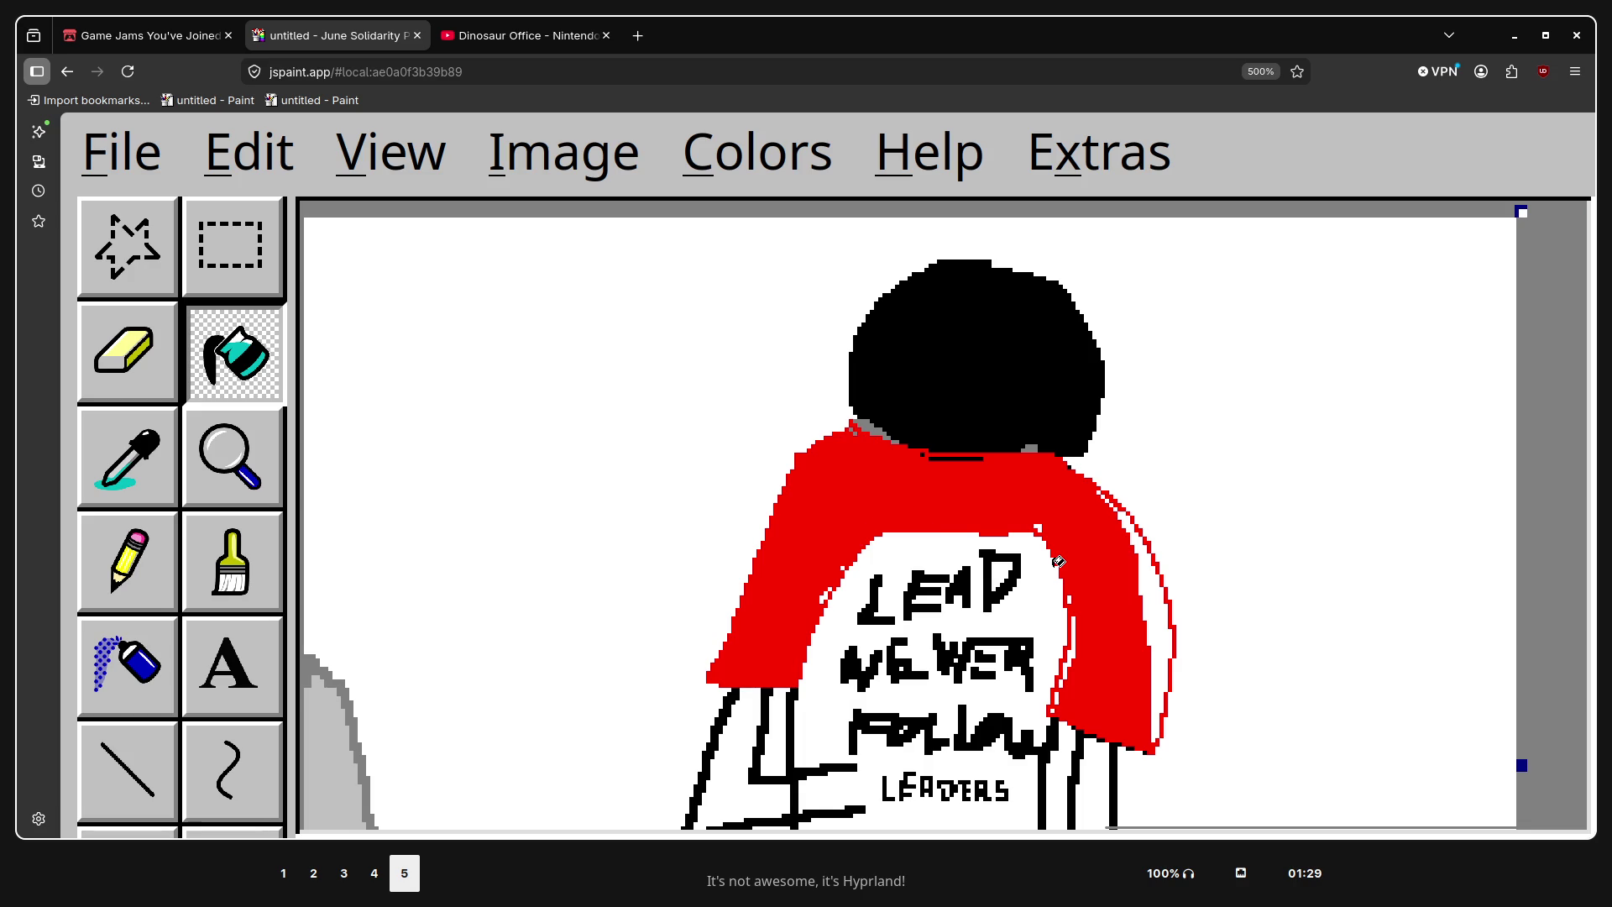
left_click(1139, 619)
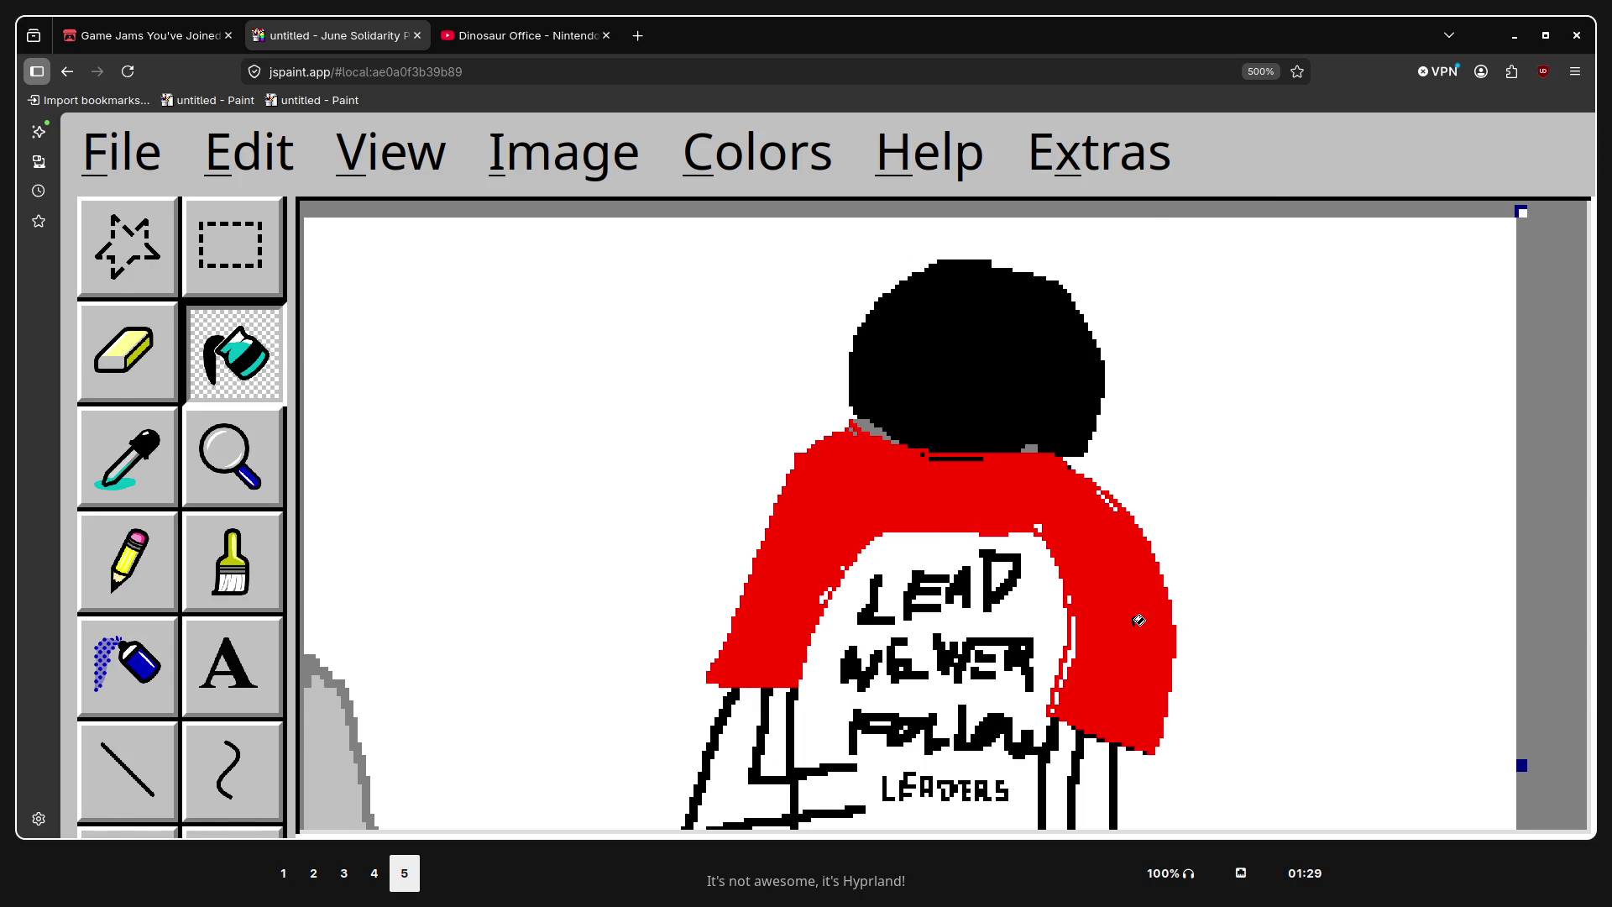
key("ctrl+minus")
key("ctrl+minus")
key("ctrl+minus")
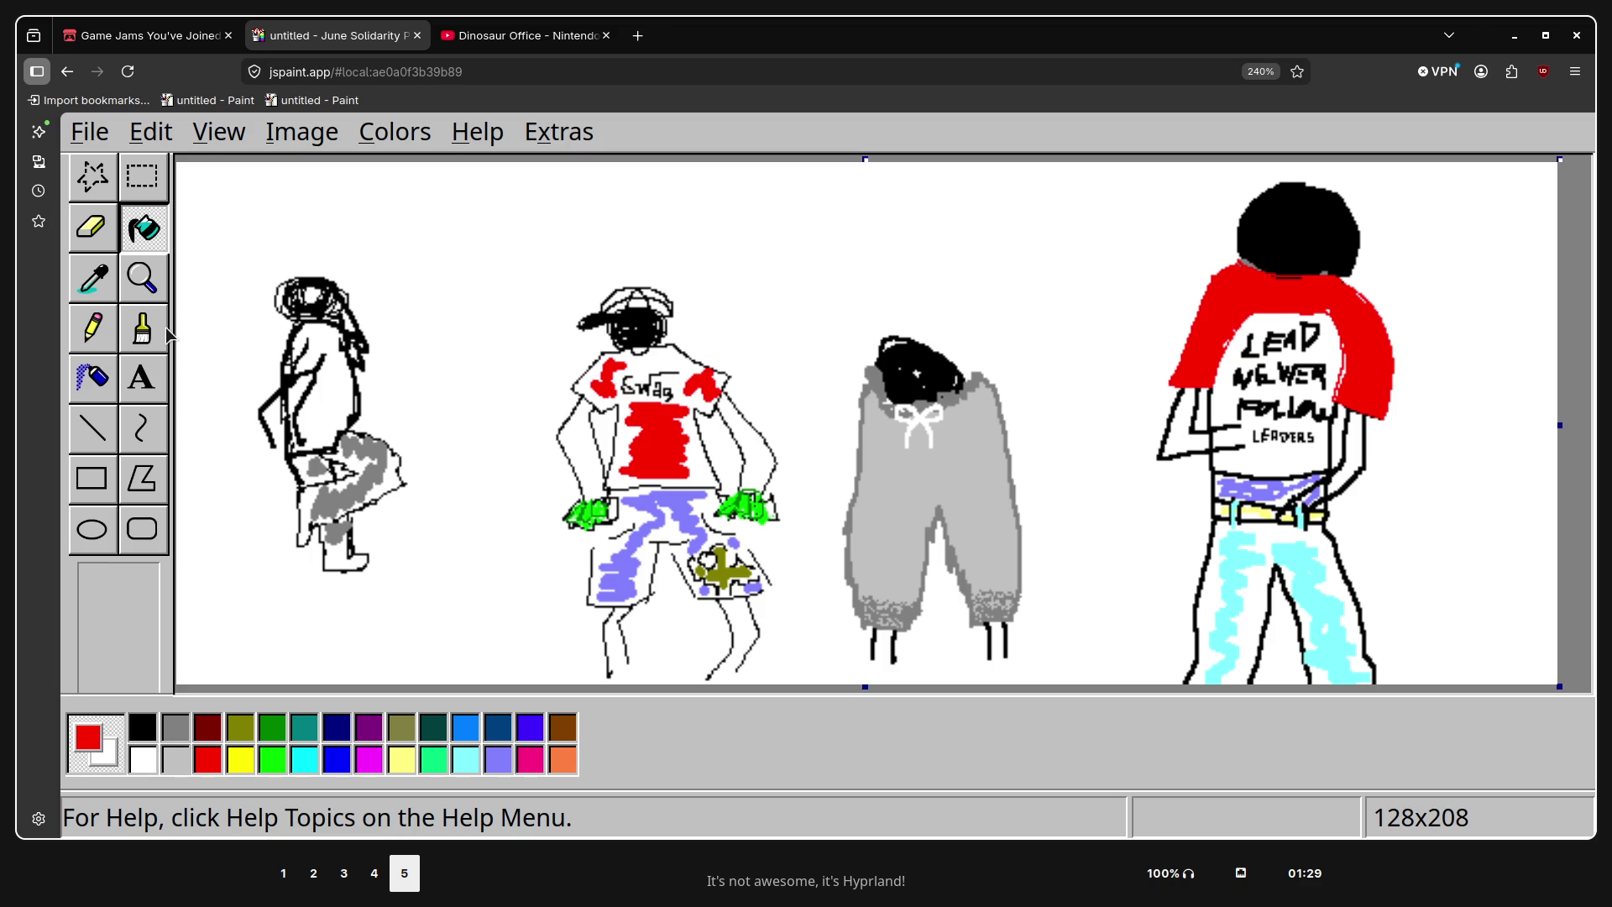
Open Flip/Rotate, close it without flipping the drawing, then open a new browser tab
left_click(145, 330)
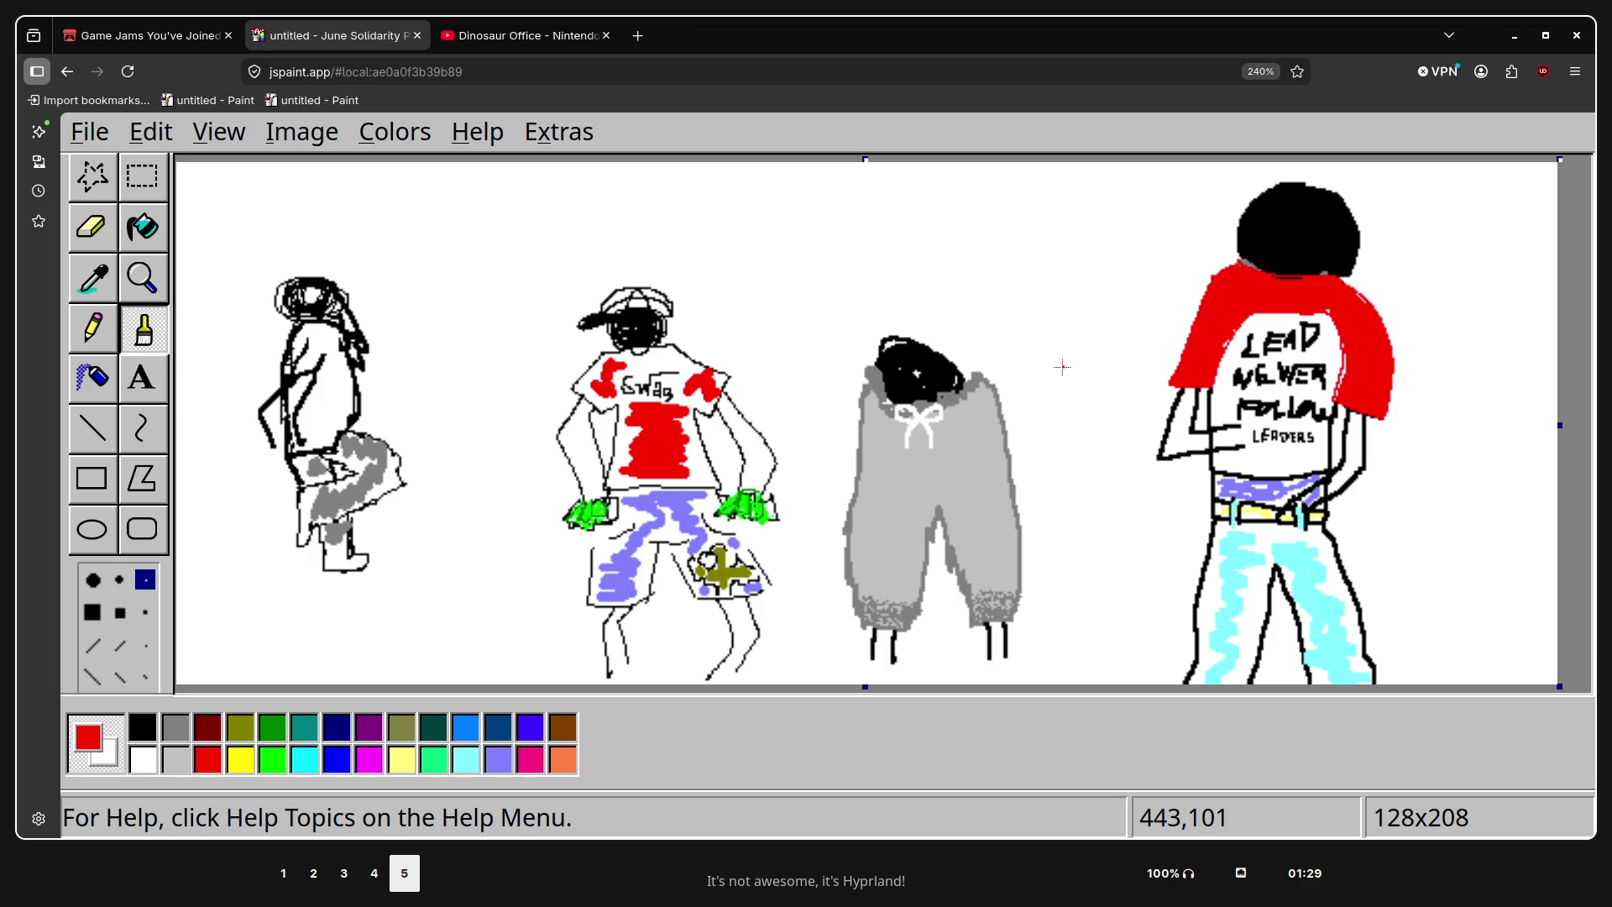
key("ctrl+alt+r")
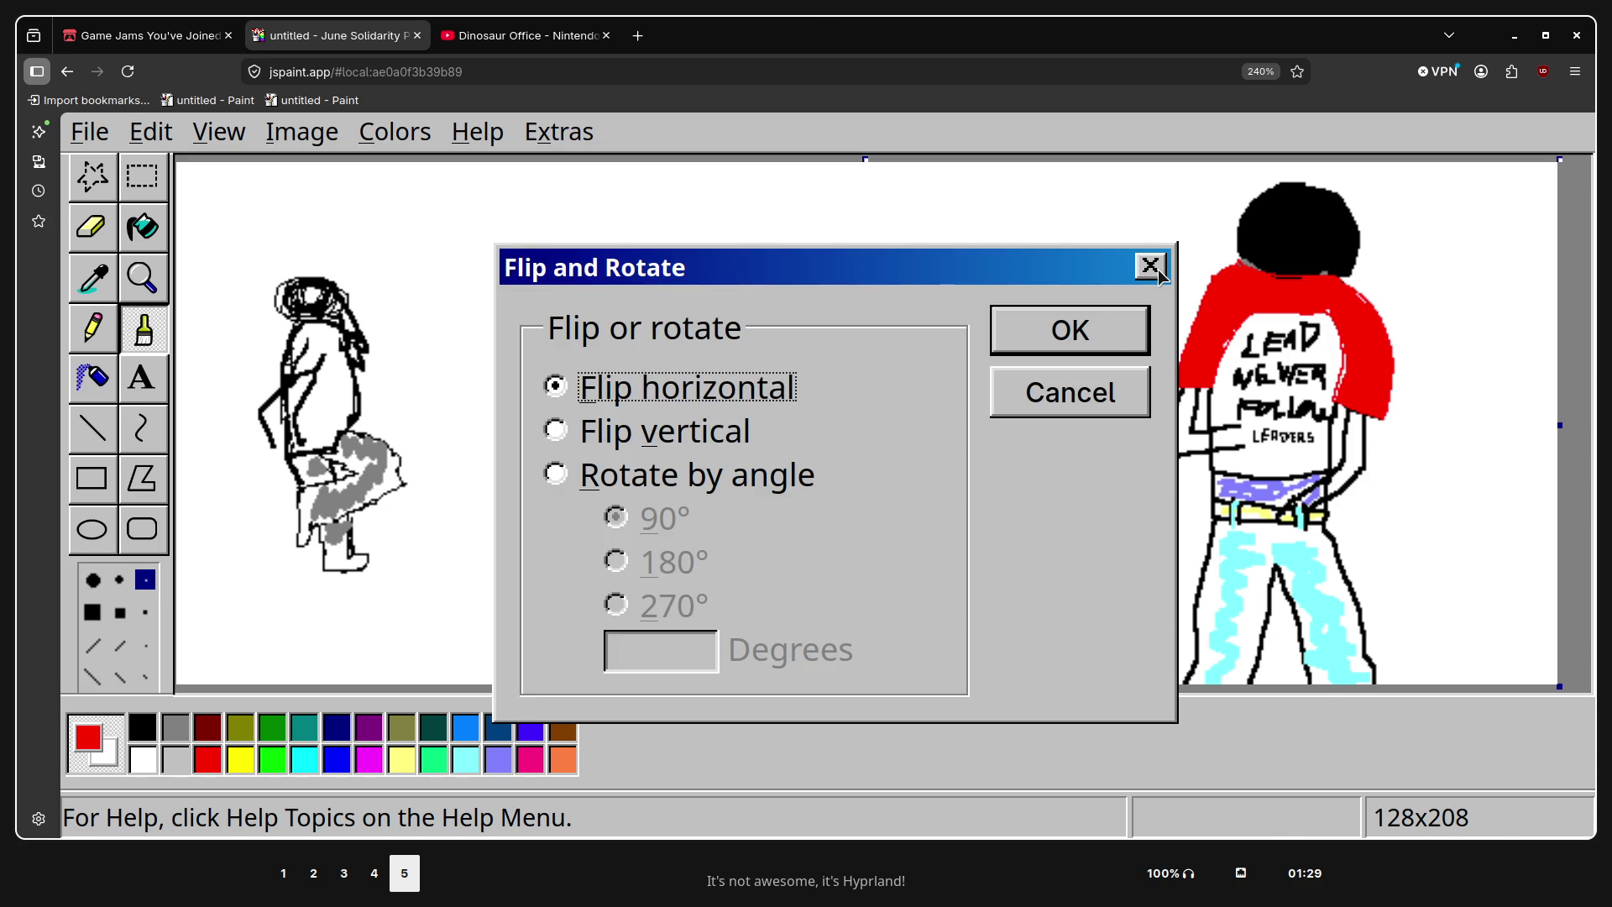
key("super+f")
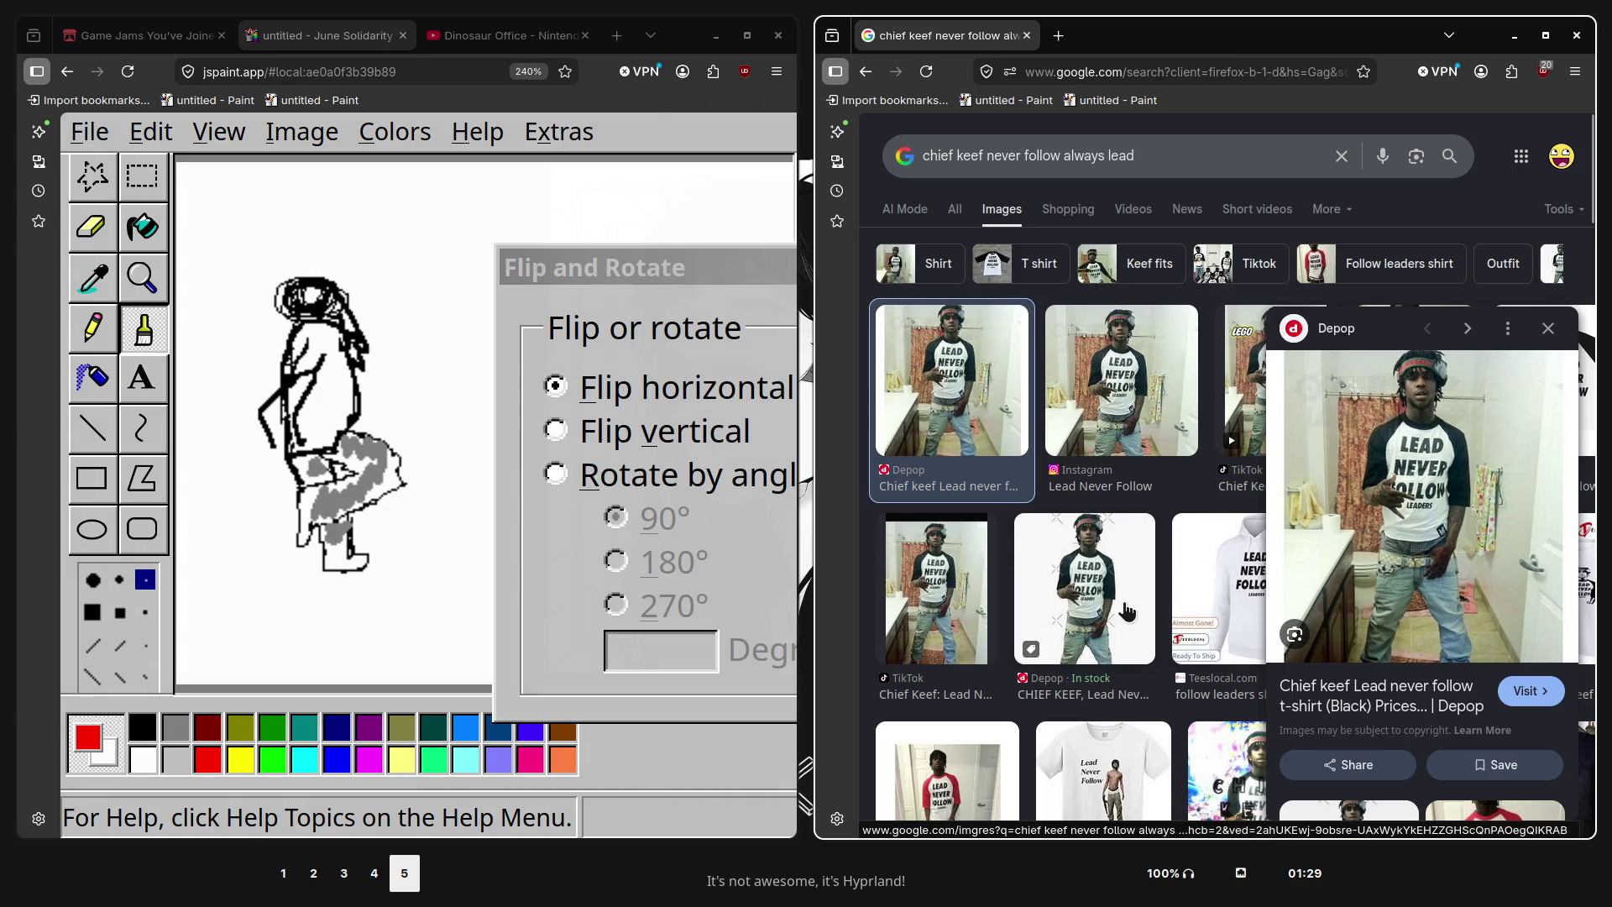
key("ctrl+w")
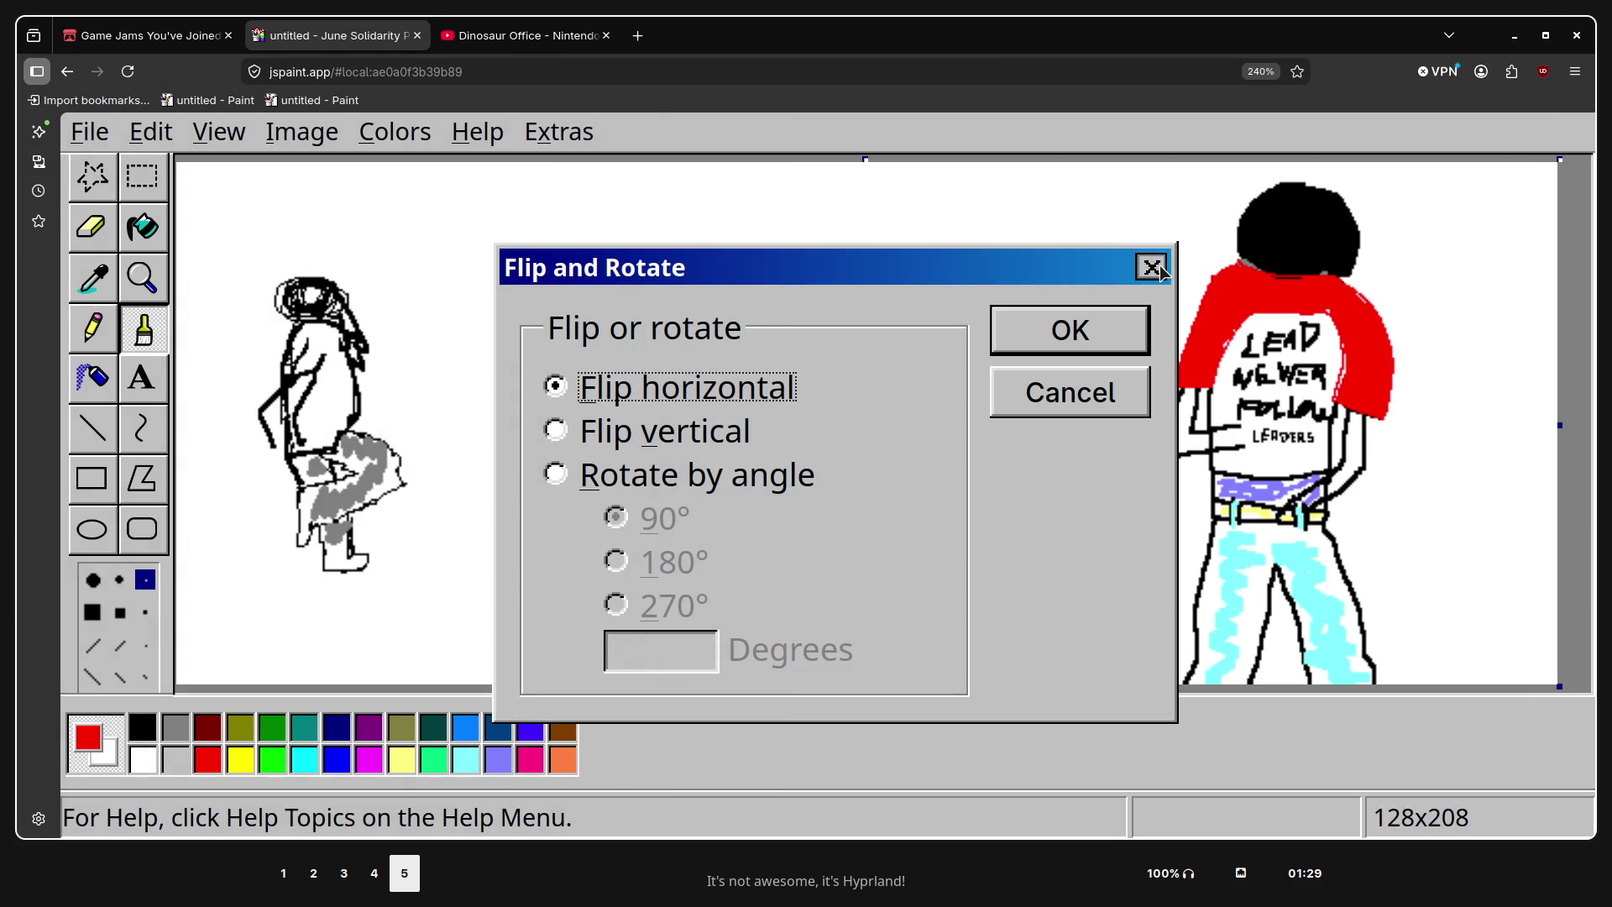
left_click(1160, 268)
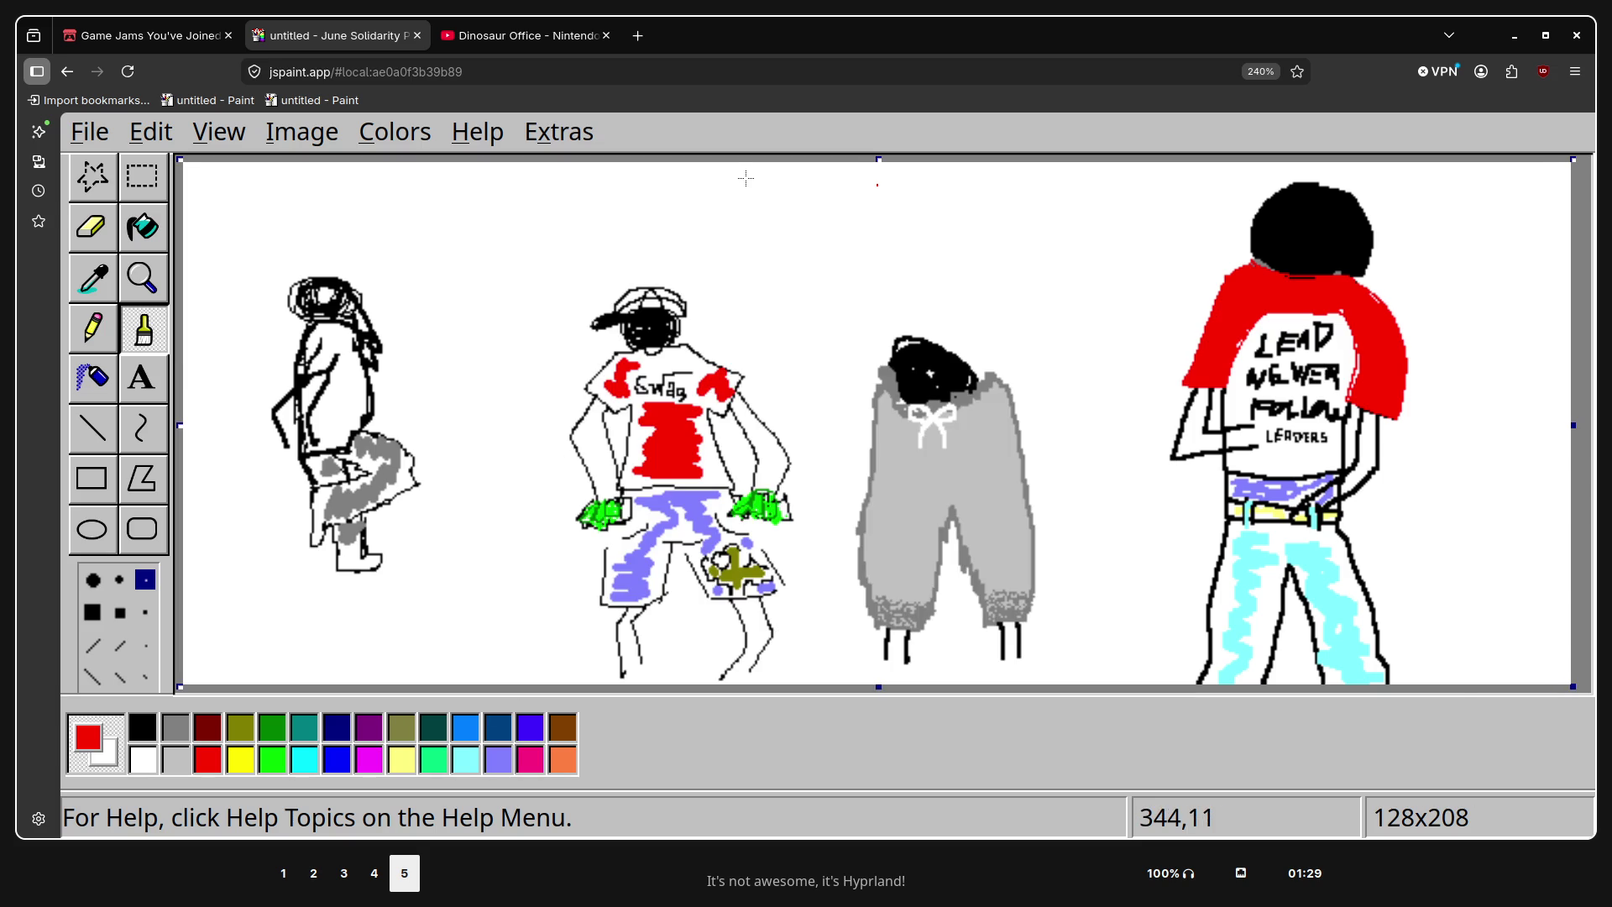
key("ctrl+t")
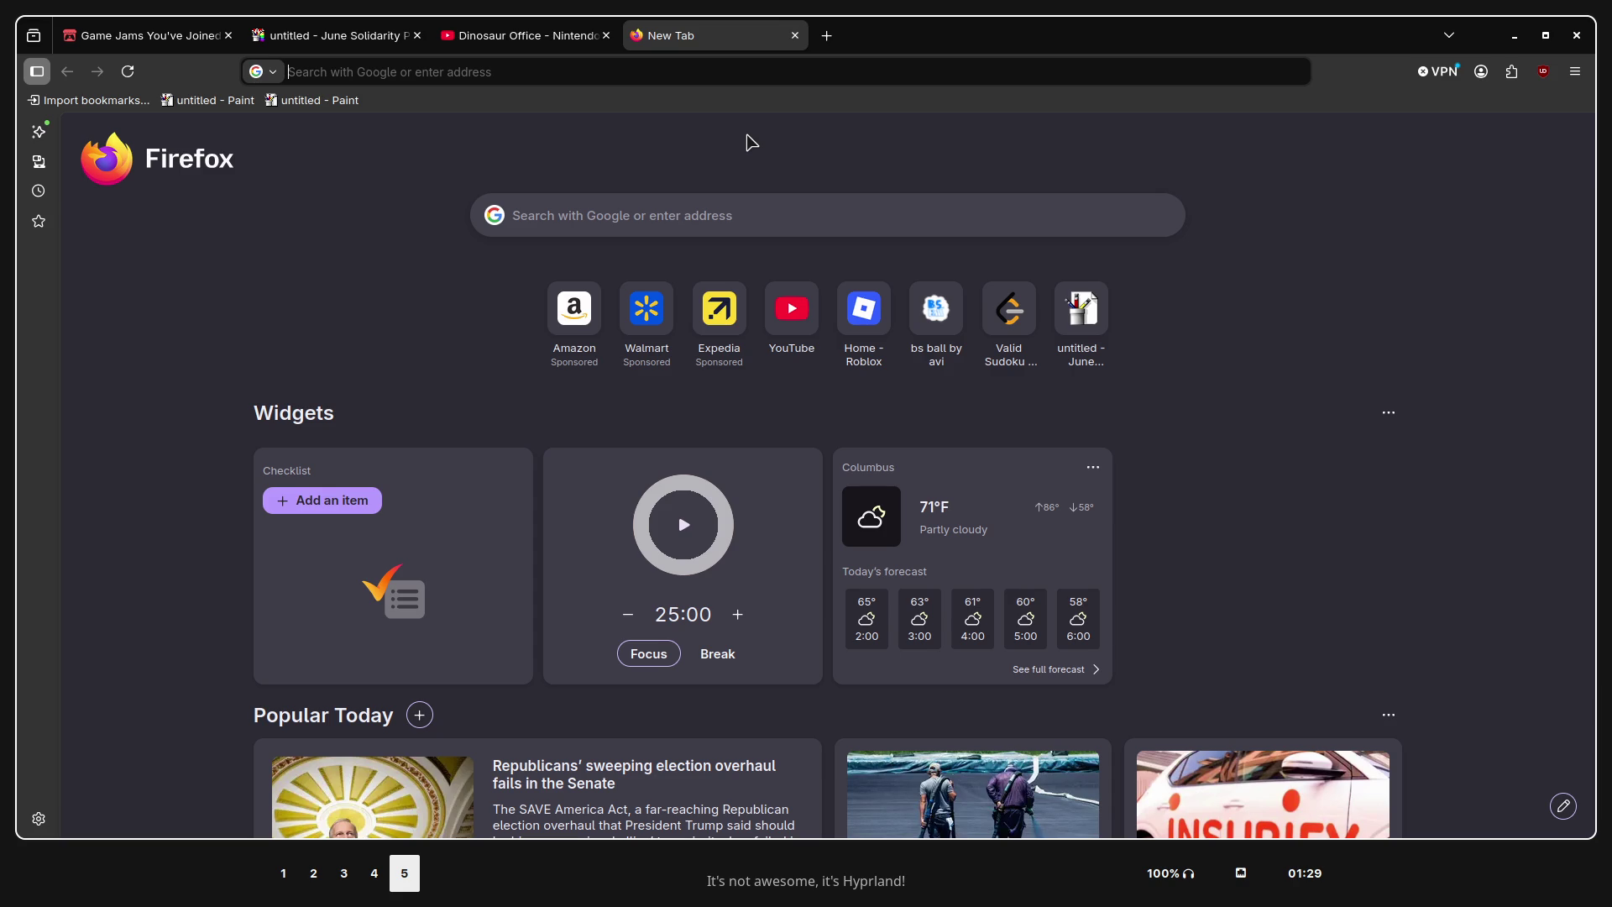
In a fresh tab, search for 'chief e' from the address bar
key("ctrl+w")
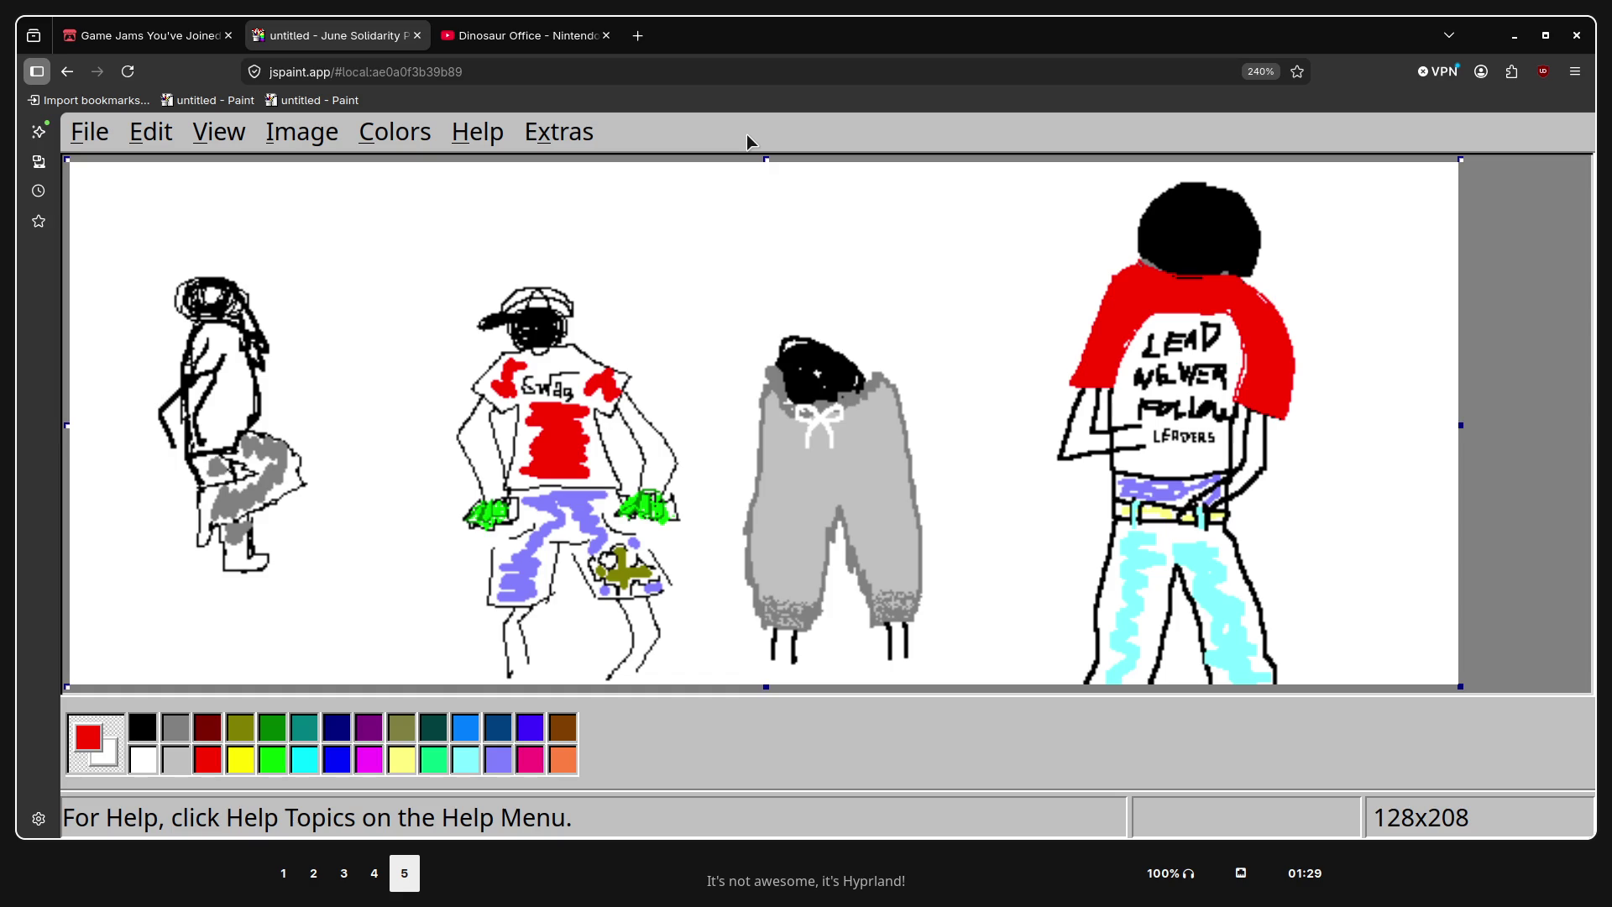
key("ctrl+t")
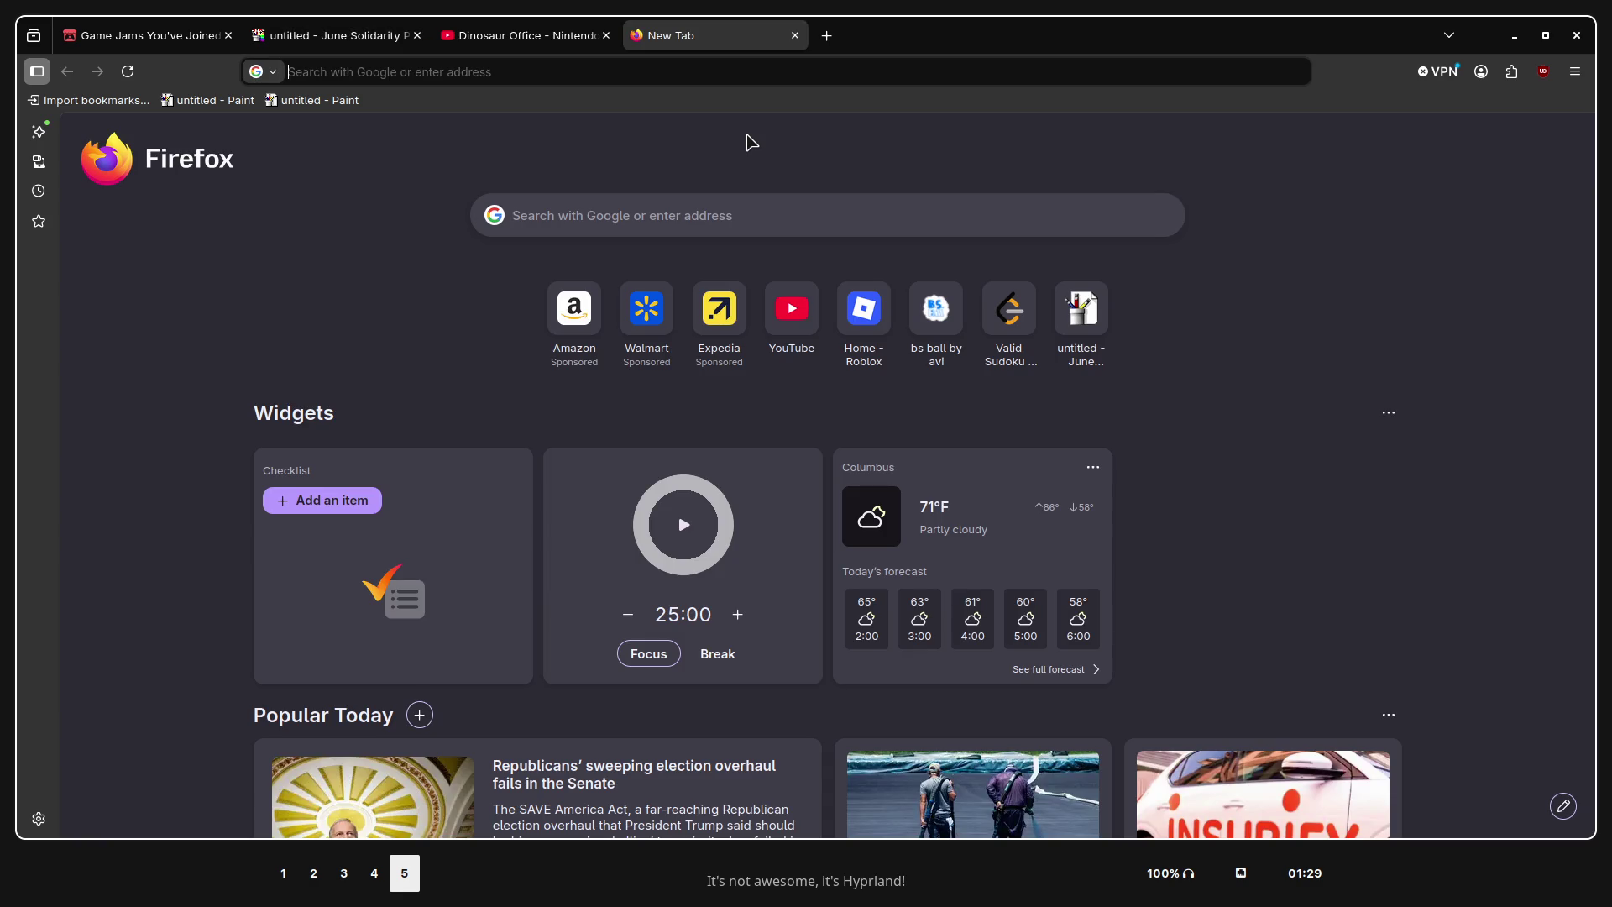
type("chief e")
key("Return")
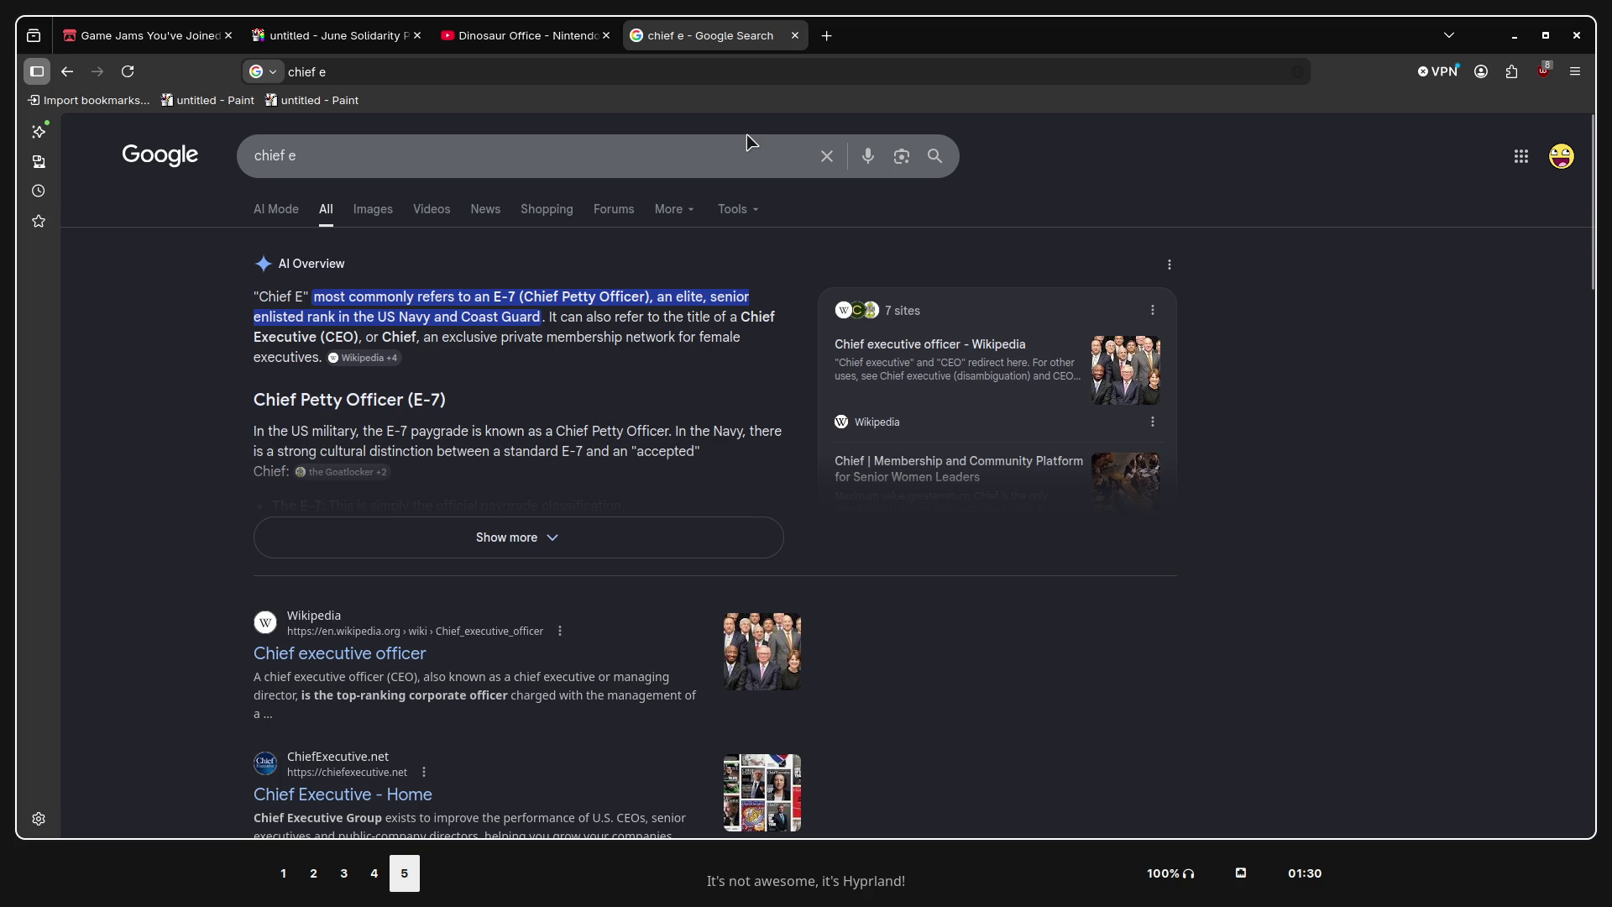
Replace the query with the autocomplete suggestion for 'ch' and run the shirt image search
left_click(720, 159)
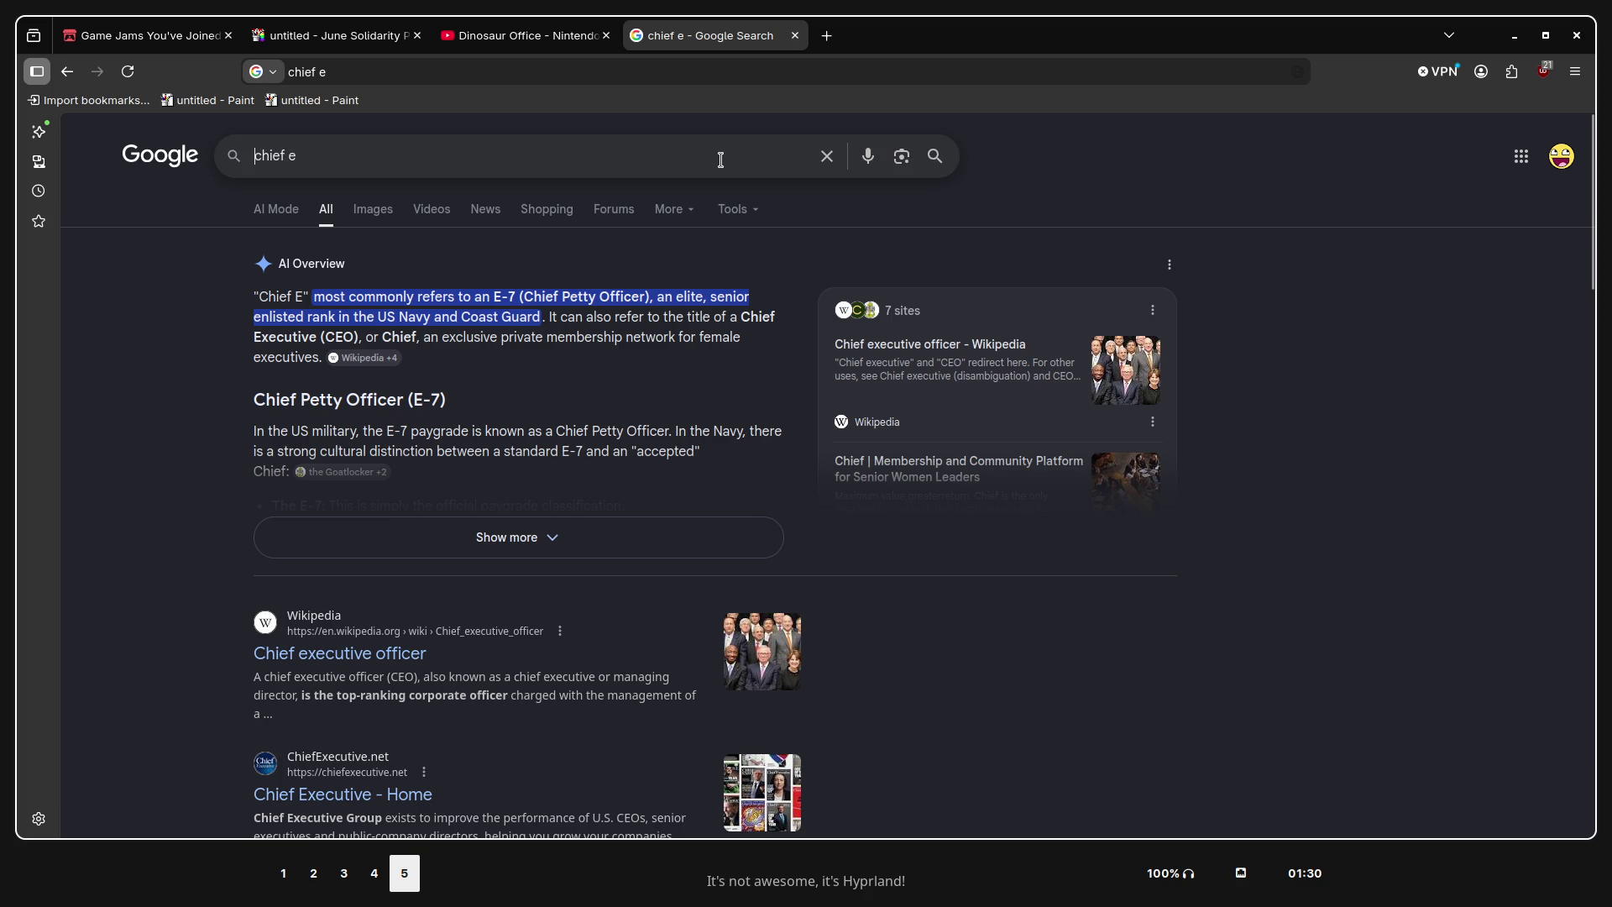
key("ctrl+a")
type("ch")
key("Down")
key("Down")
key("Return")
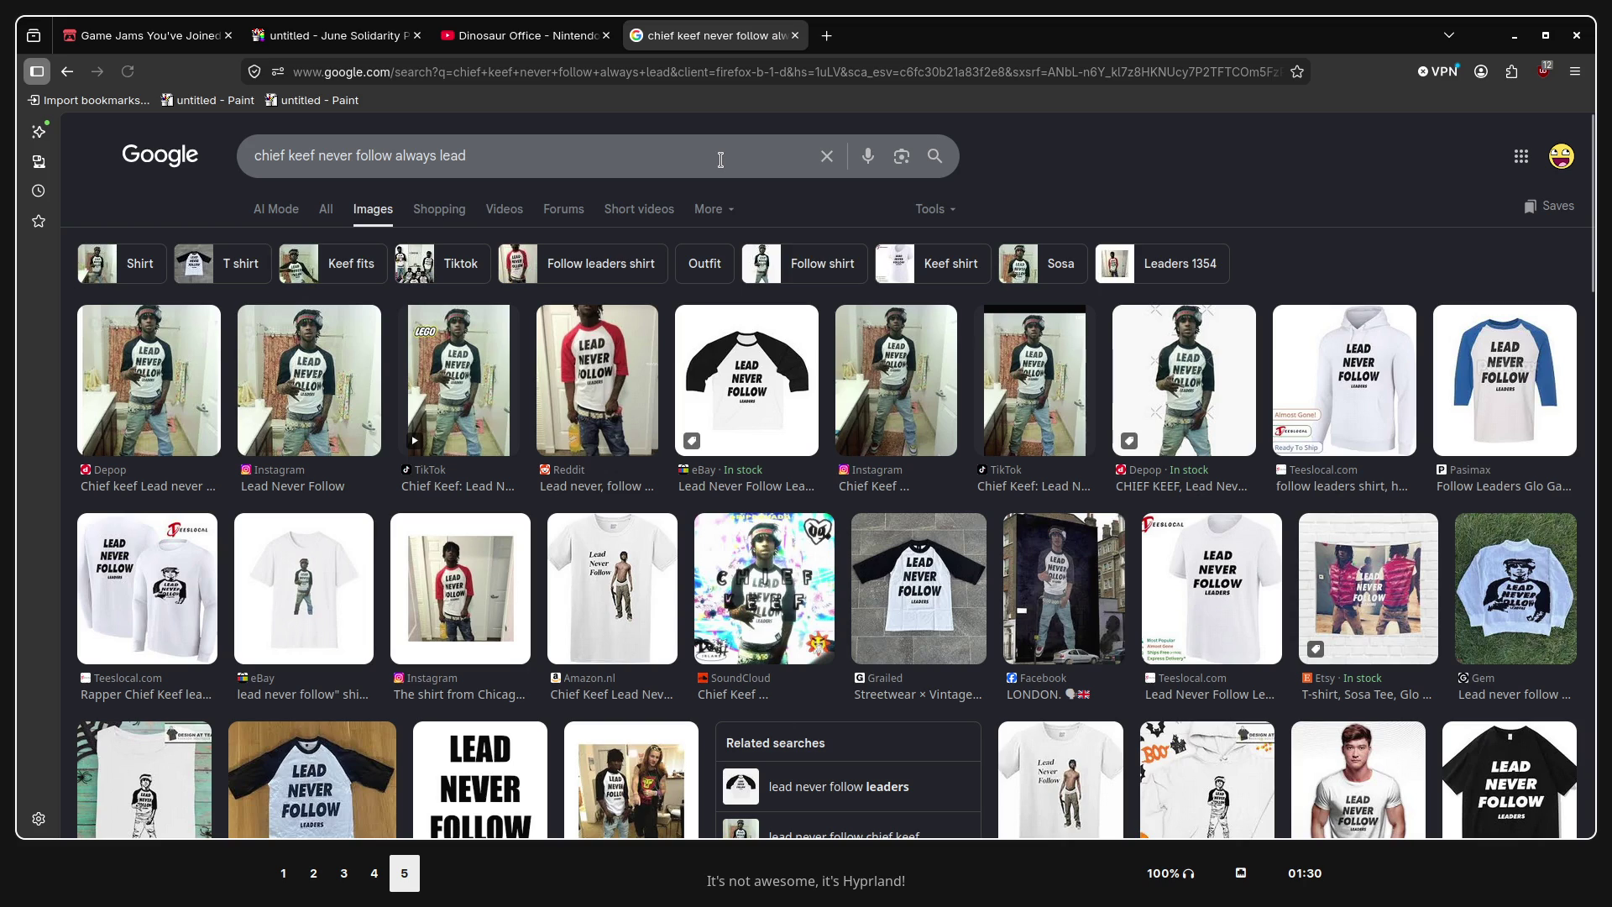
Glance at other workspaces, then bring the Dinosaur Office video tab to the front
key("super+2")
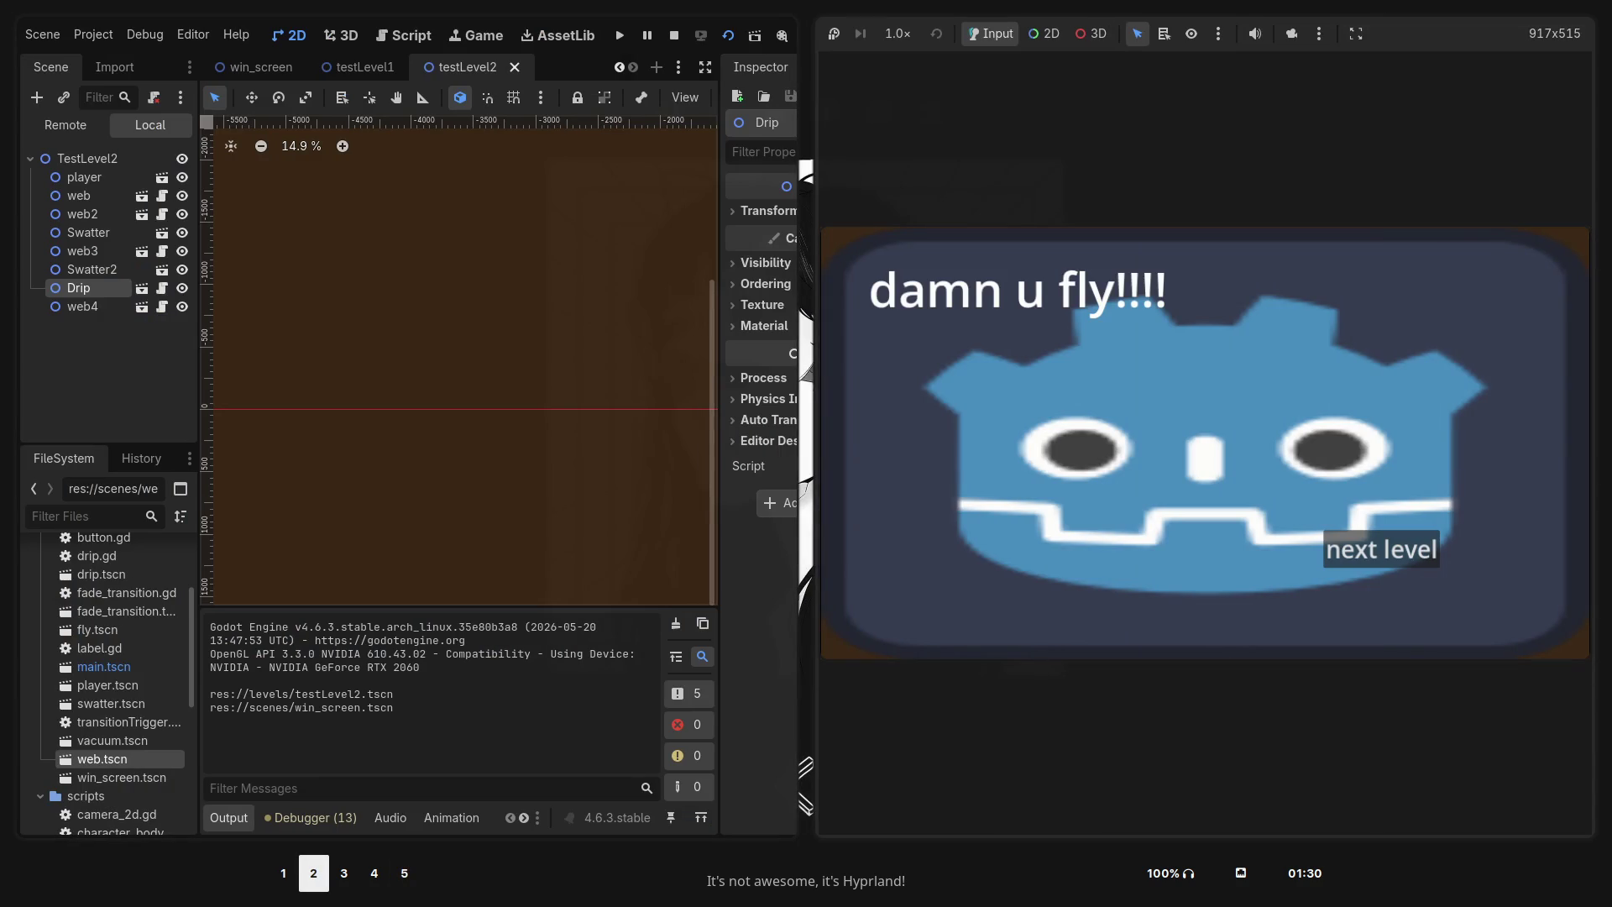
key("super+4")
key("super+5")
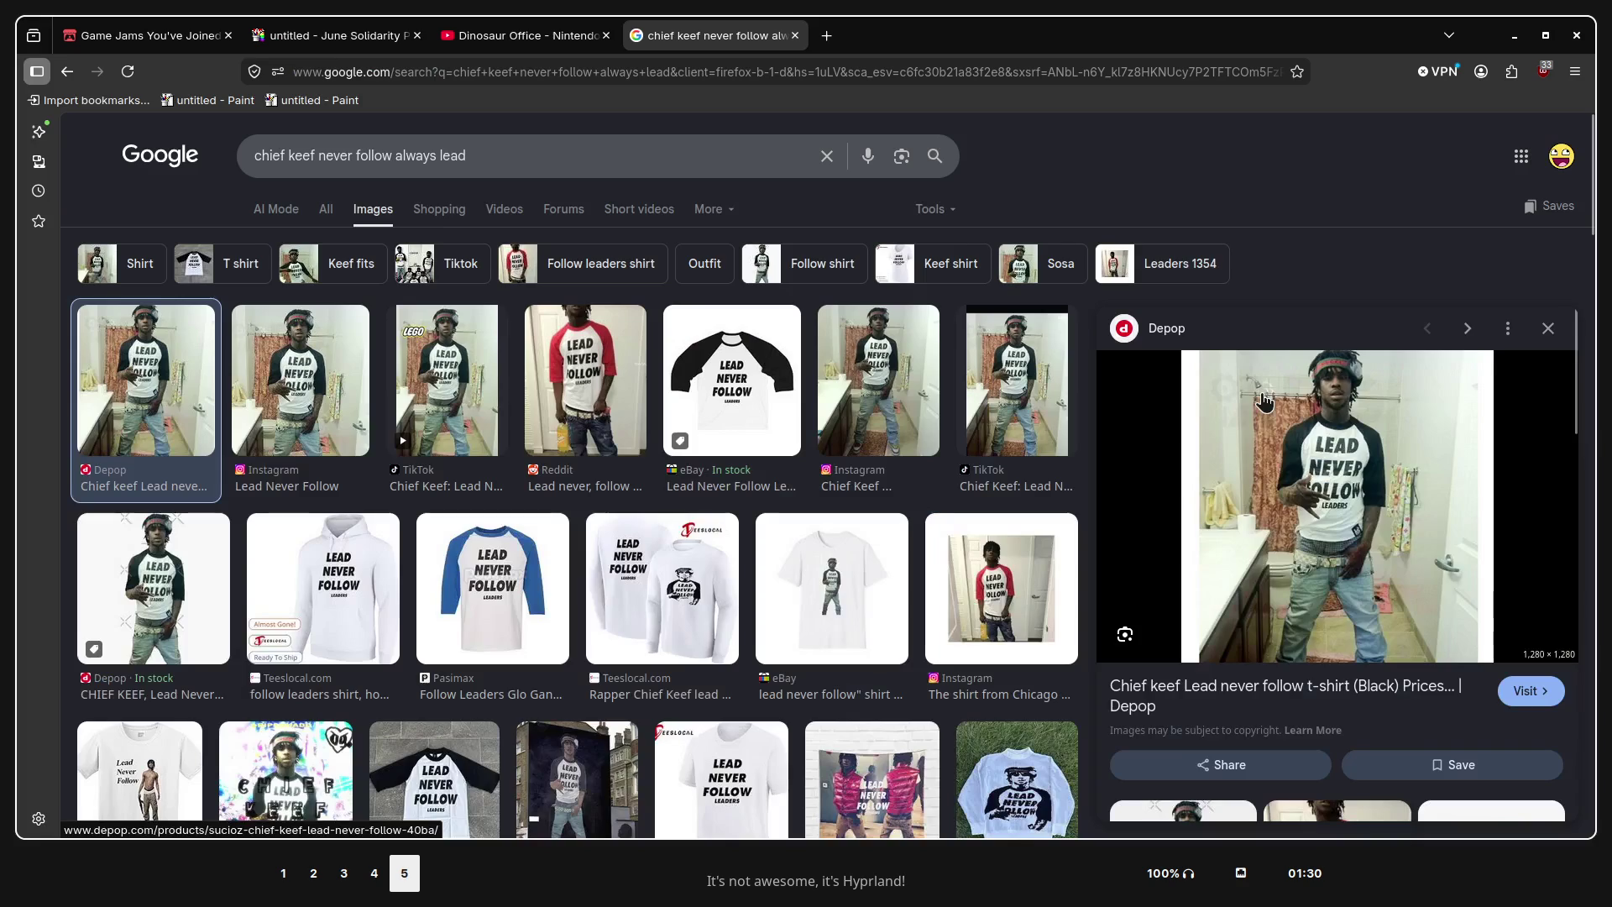
left_click(523, 42)
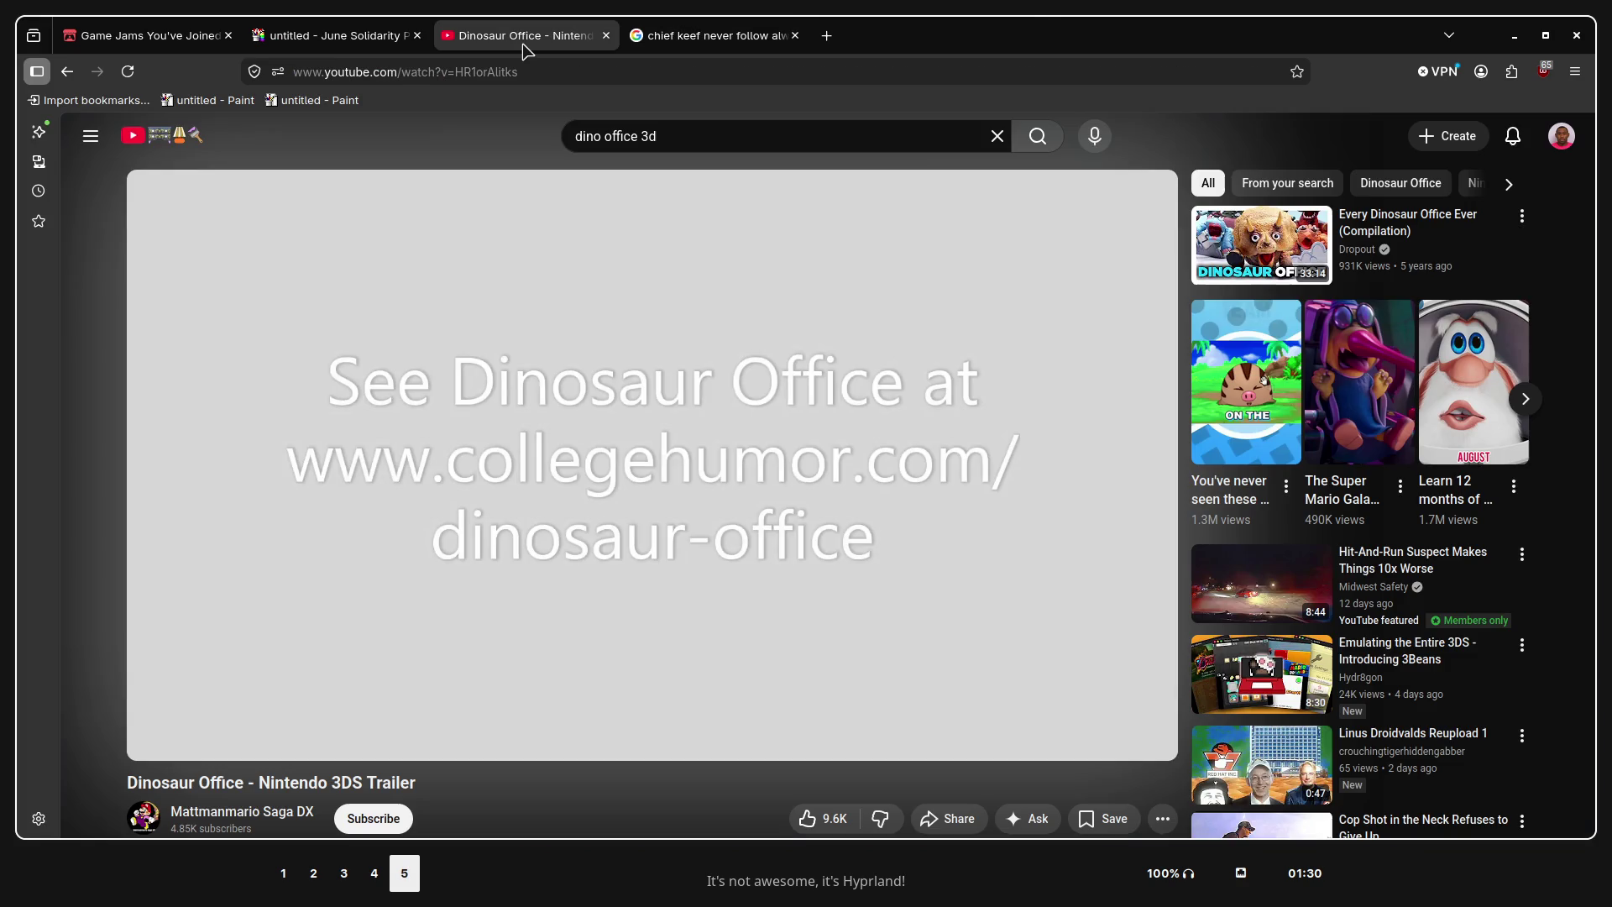
left_click(678, 42)
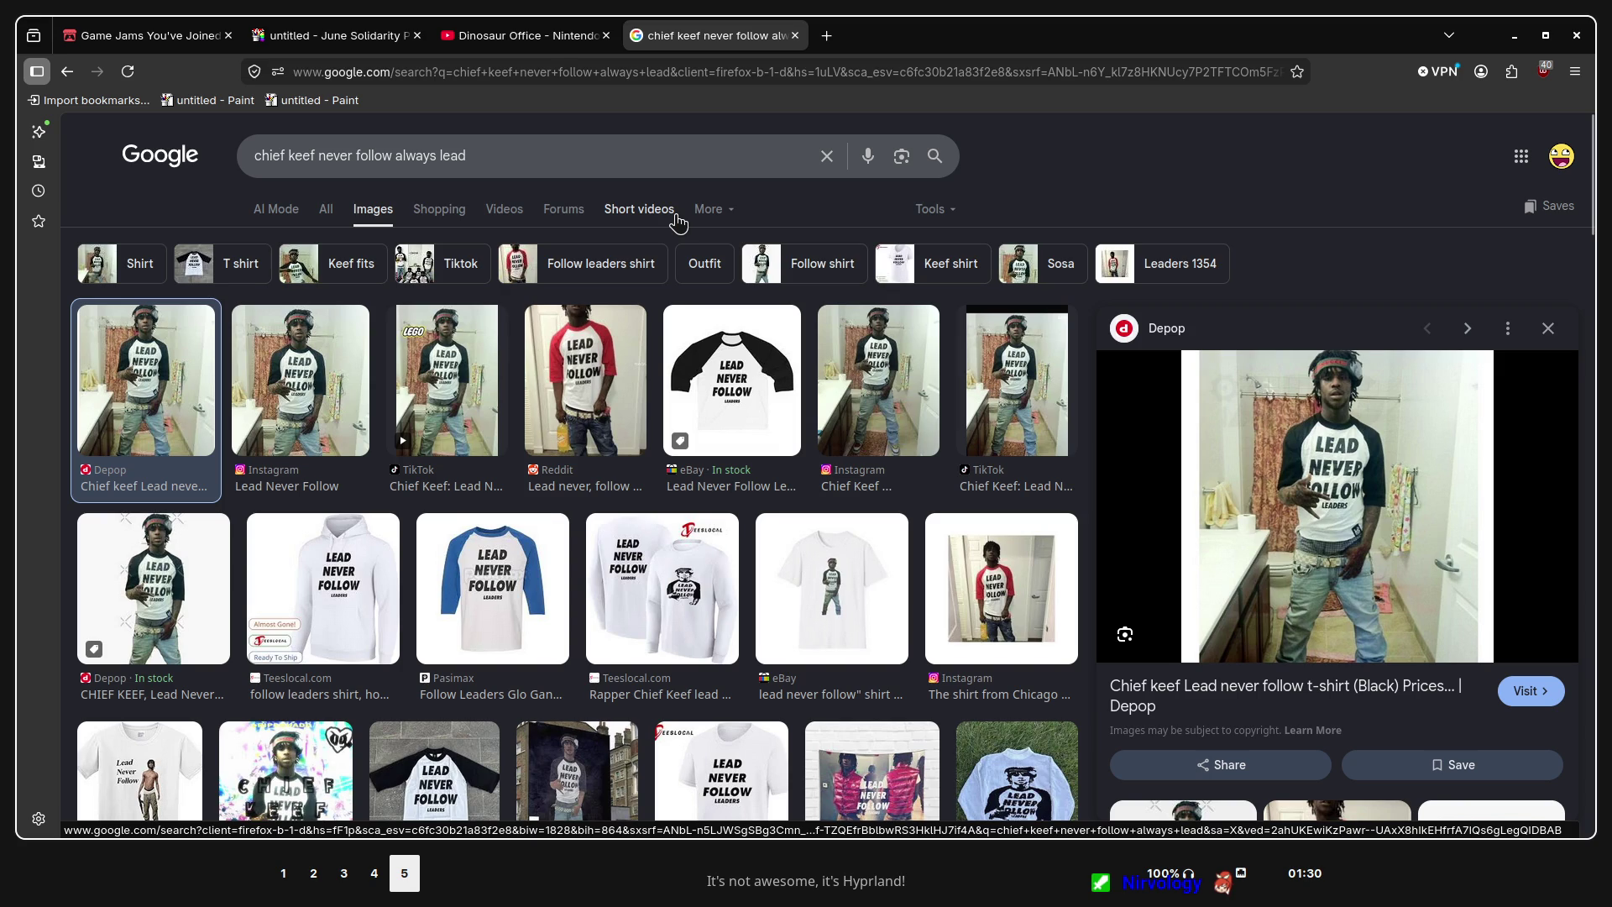
left_click(550, 37)
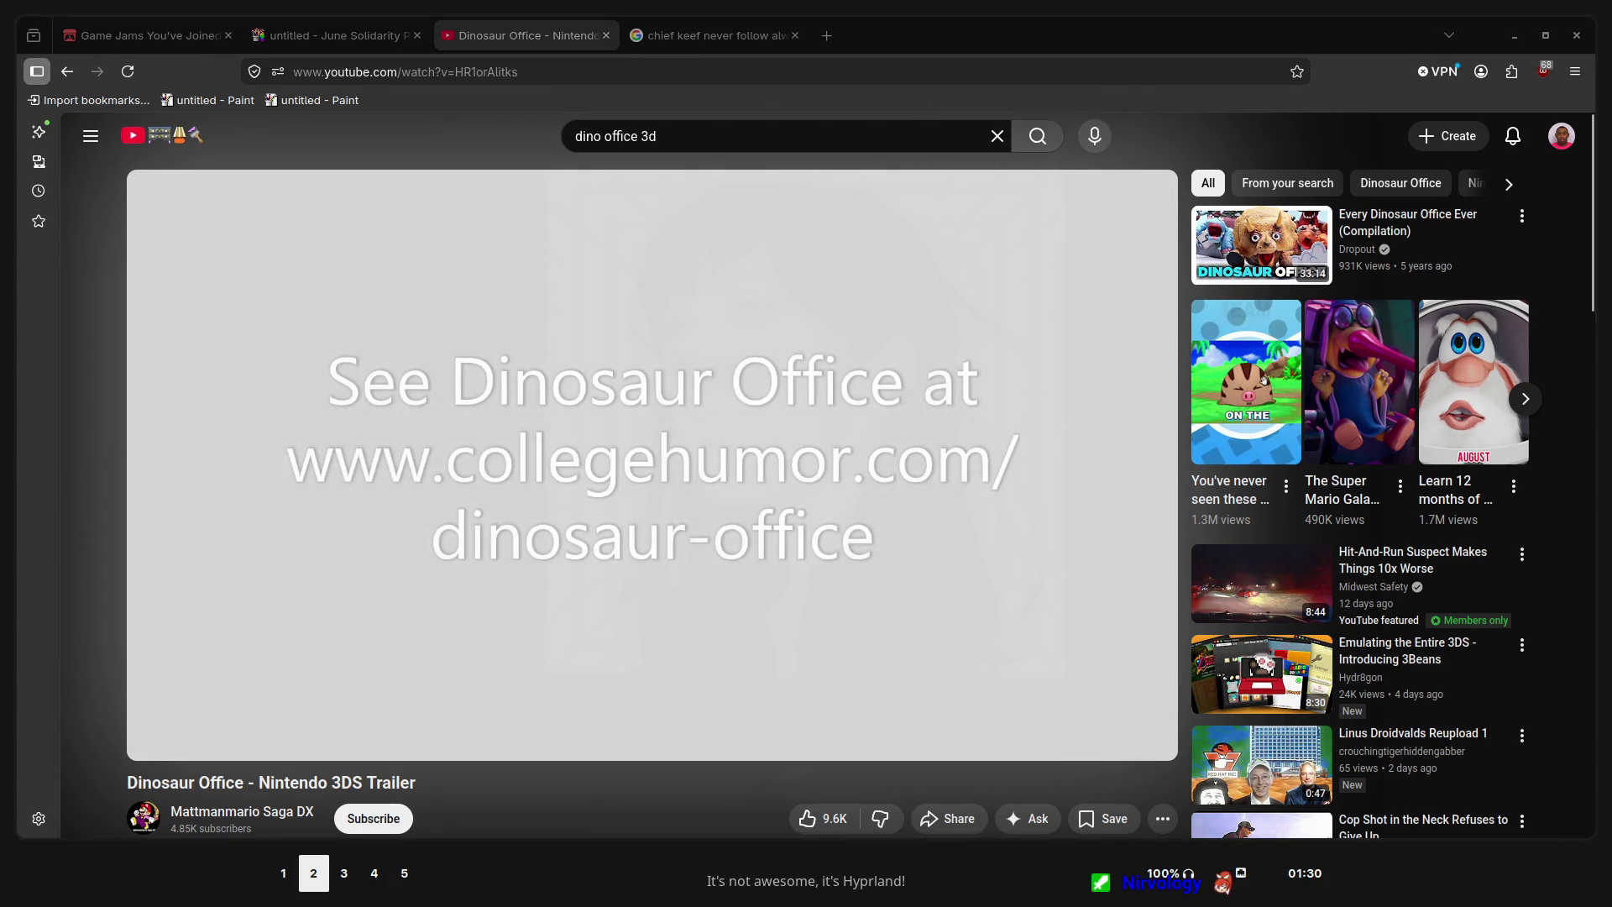
Cycle through Hyprland workspaces 1–5, then return to the JS Paint drawing tab on workspace 5
key("super+shift+5")
key("super+shift+4")
key("super+shift+3")
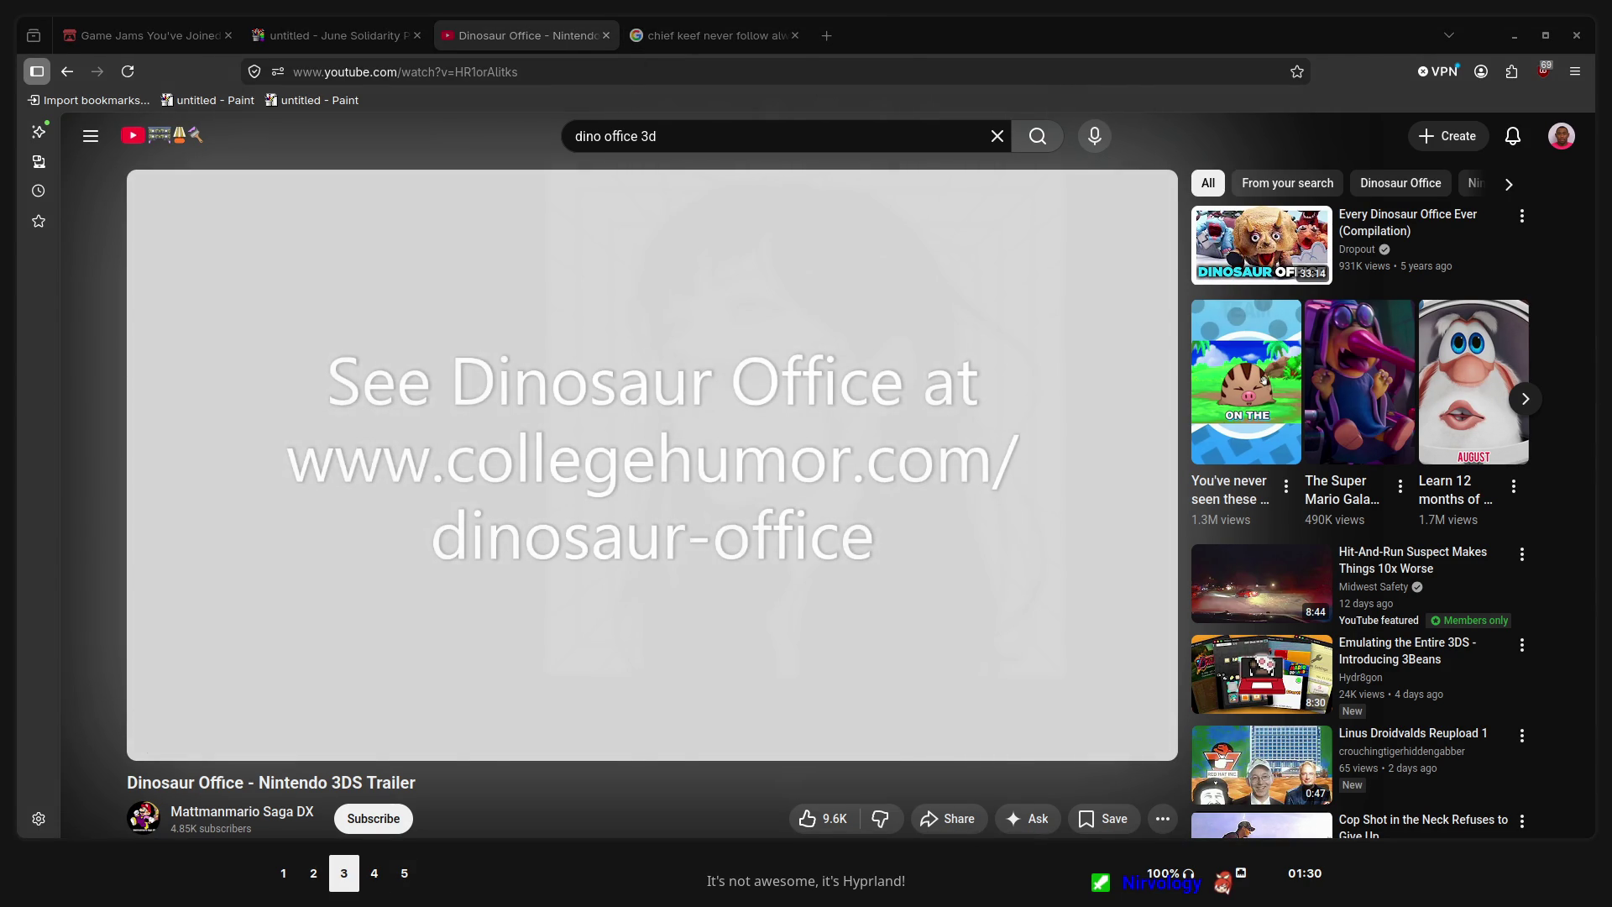
key("super+shift+5")
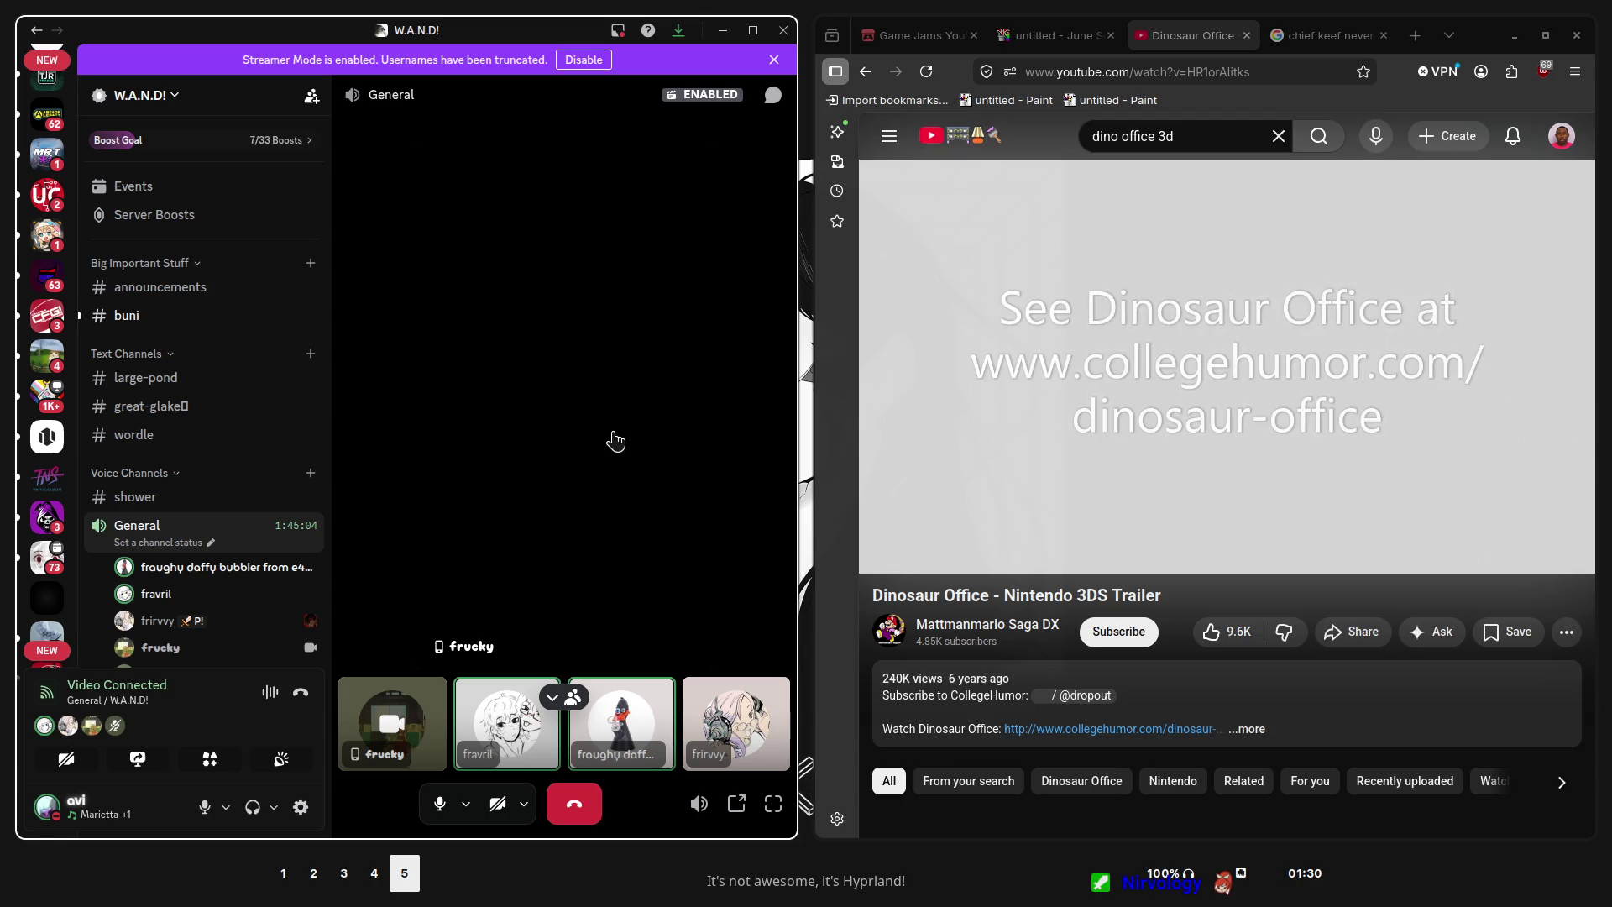
key("super+shift+1")
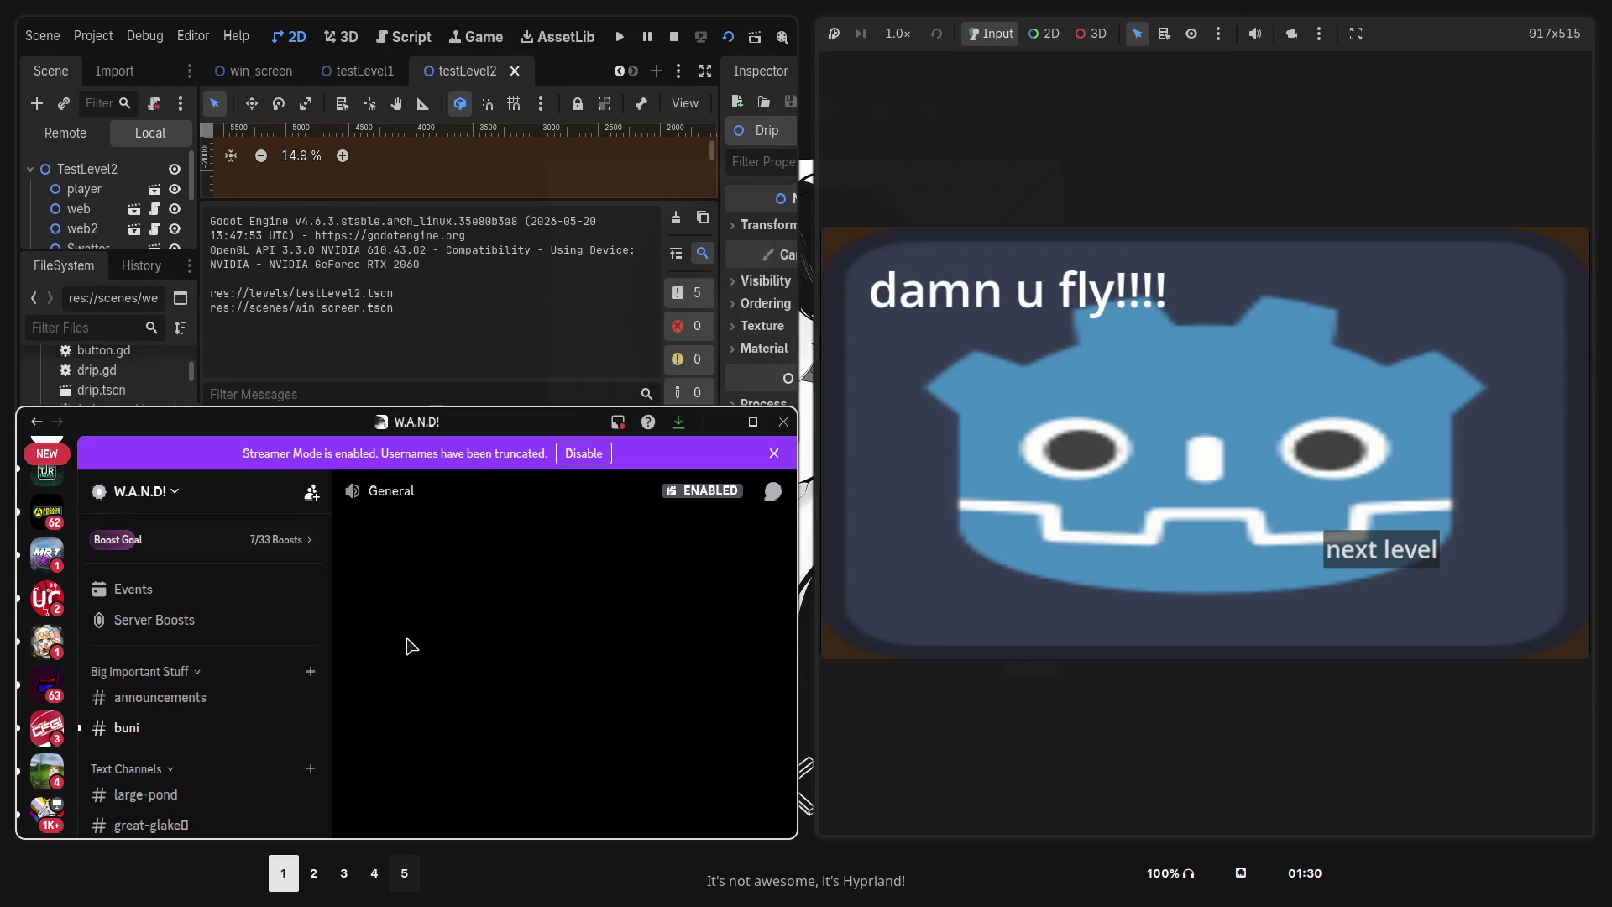
key("super+shift+2")
key("super+shift+3")
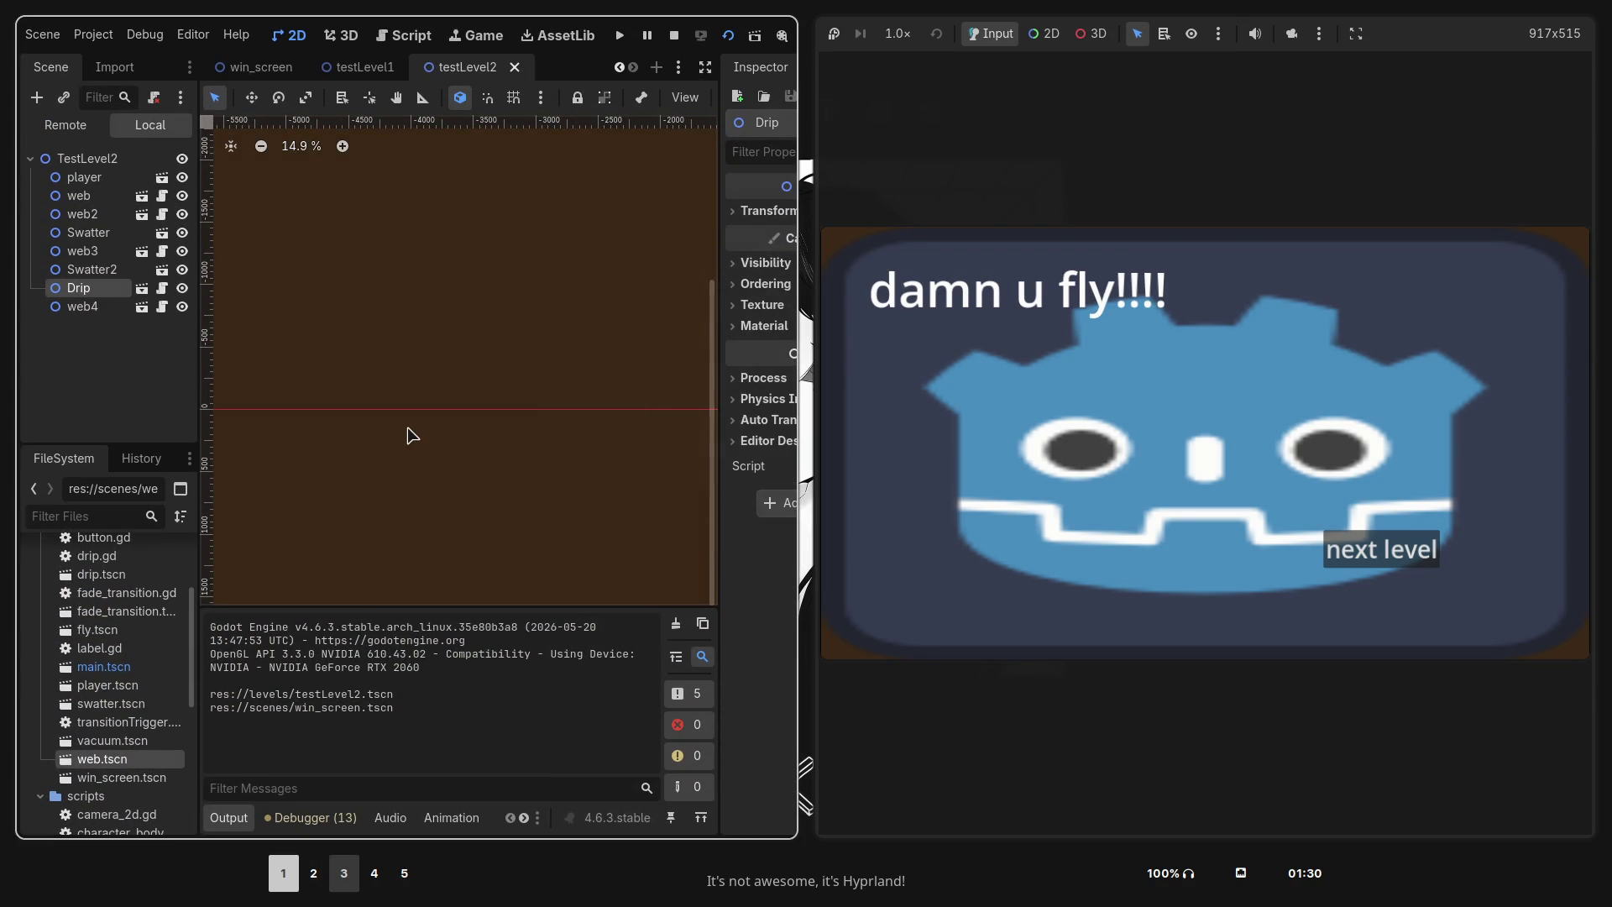
key("super+shift+2")
key("super+shift+4")
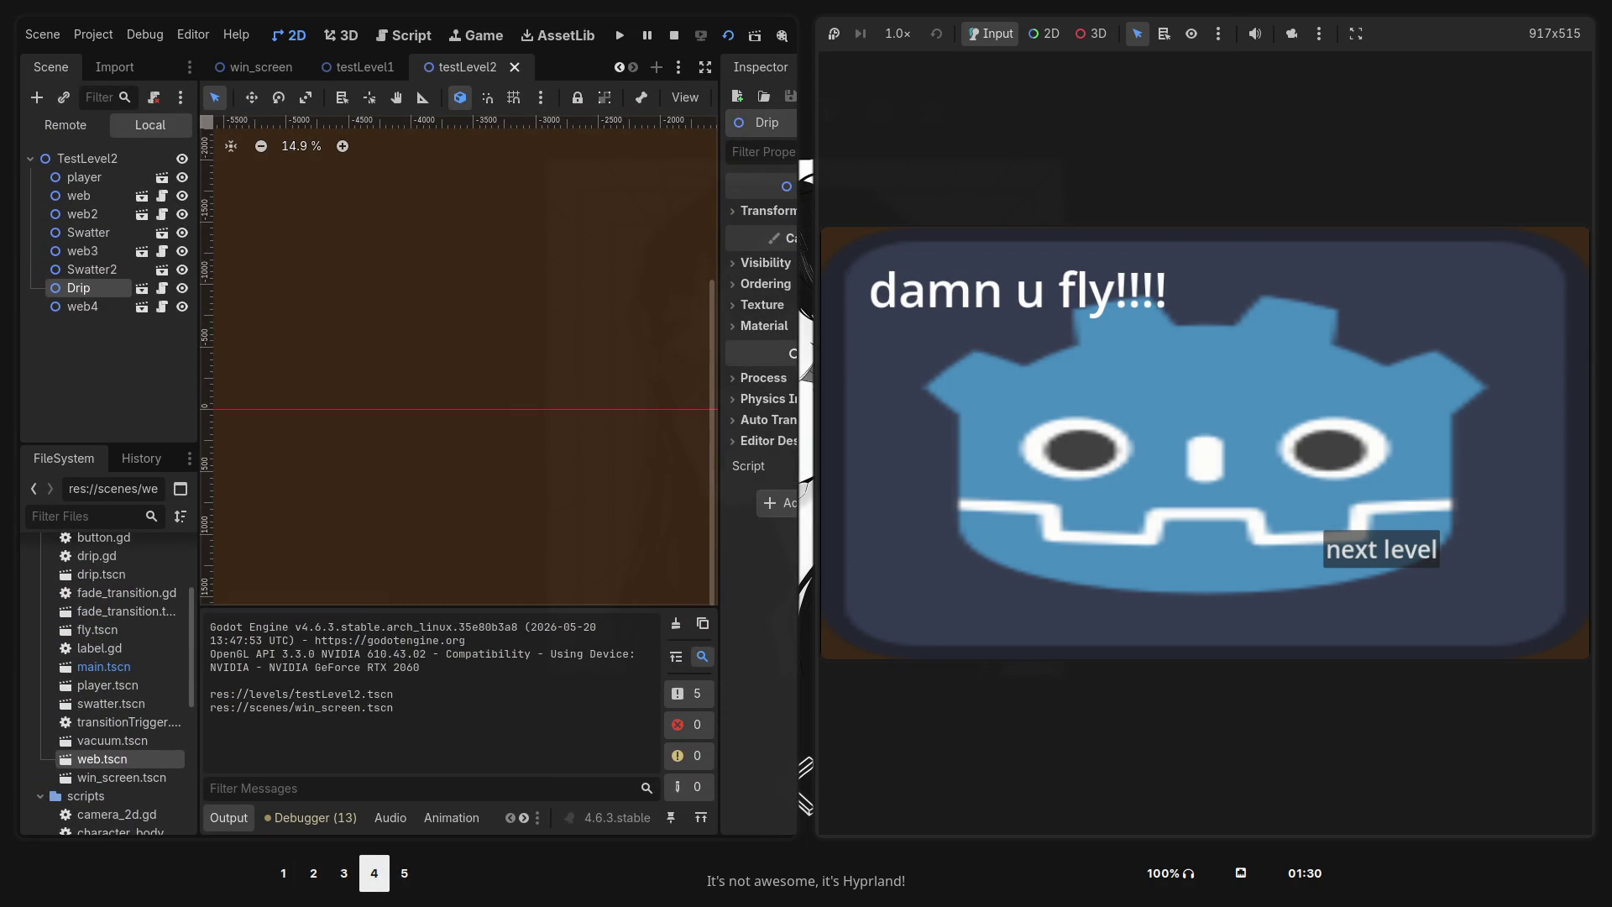
key("super+5")
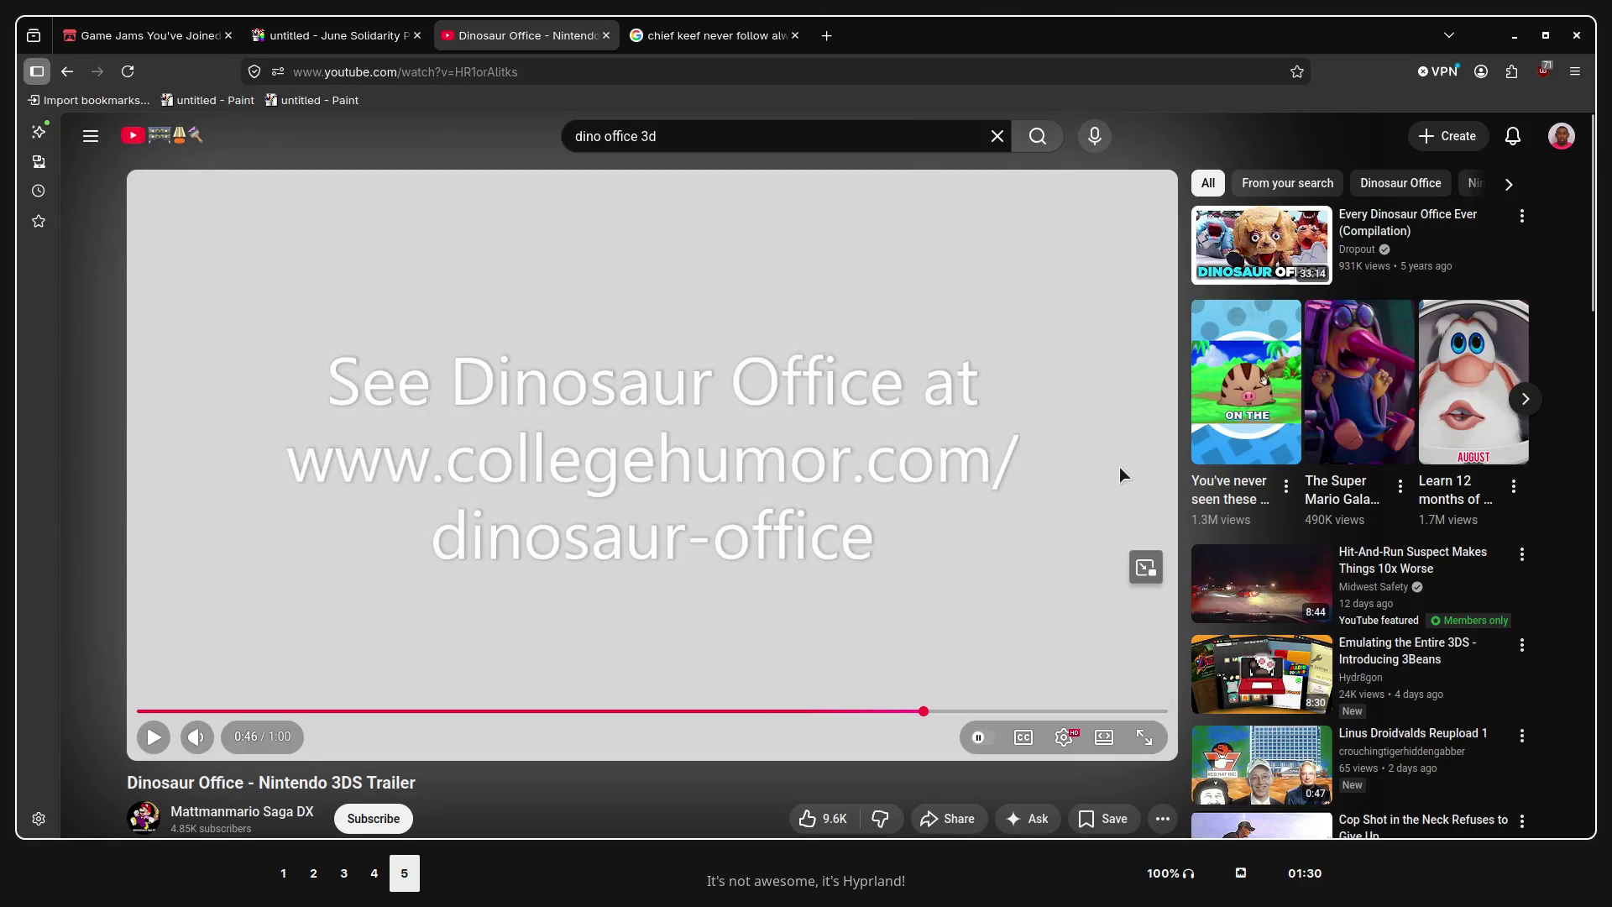
key("ctrl+Page_Up")
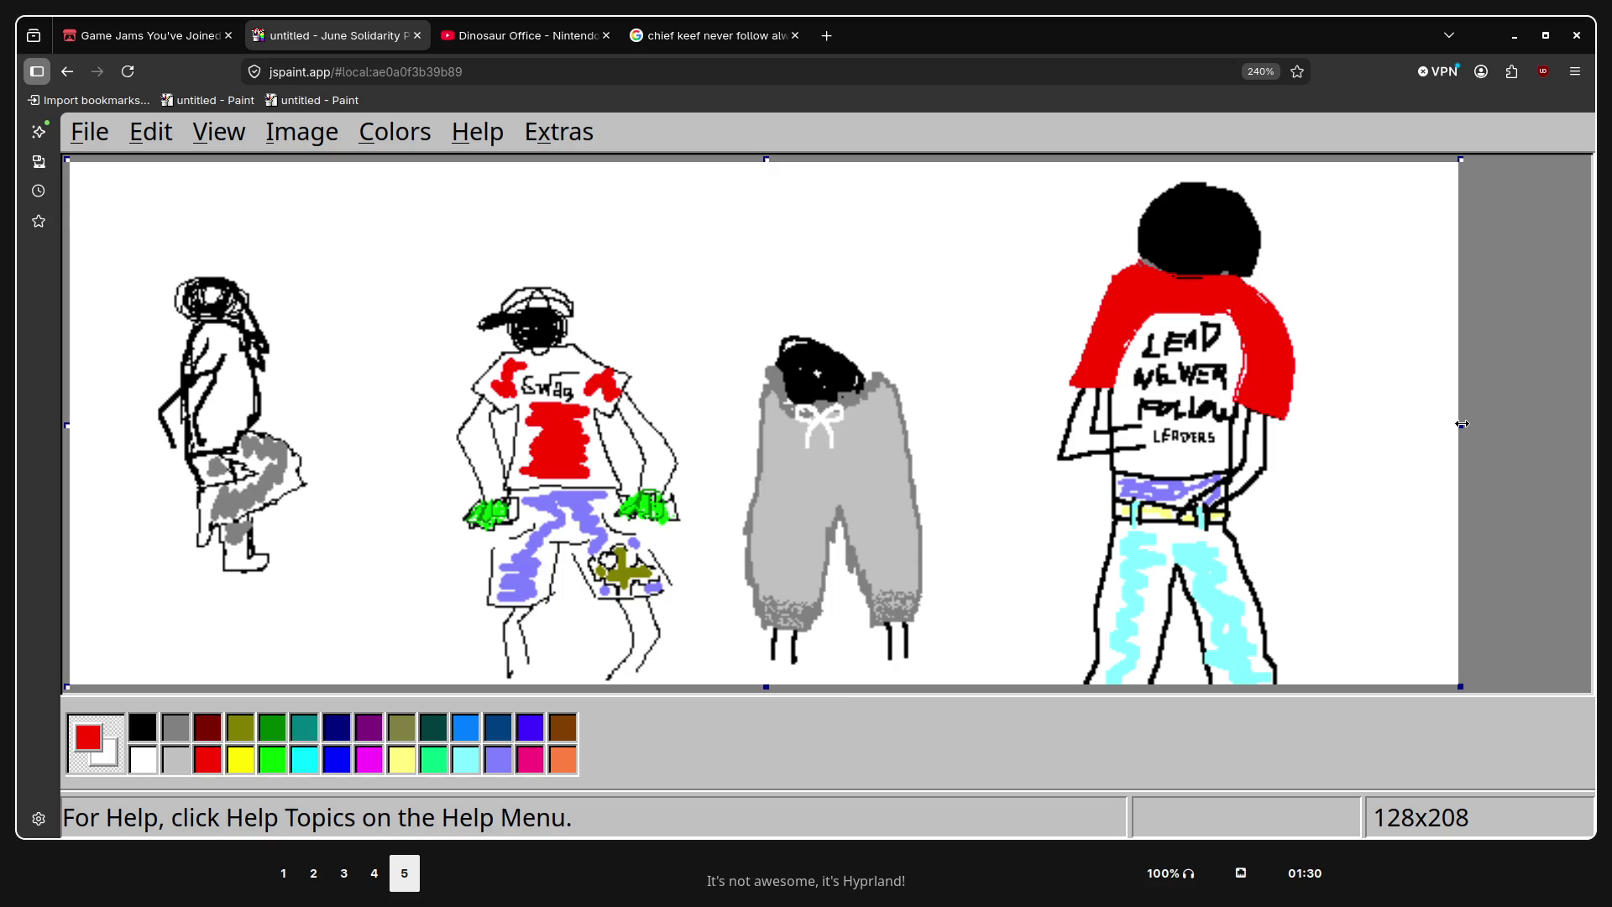
Drag the canvas's right edge outward, zooming out, to leave blank space beside the fourth figure
left_click_drag(1462, 424, 1595, 424)
key("ctrl+minus")
key("ctrl+minus")
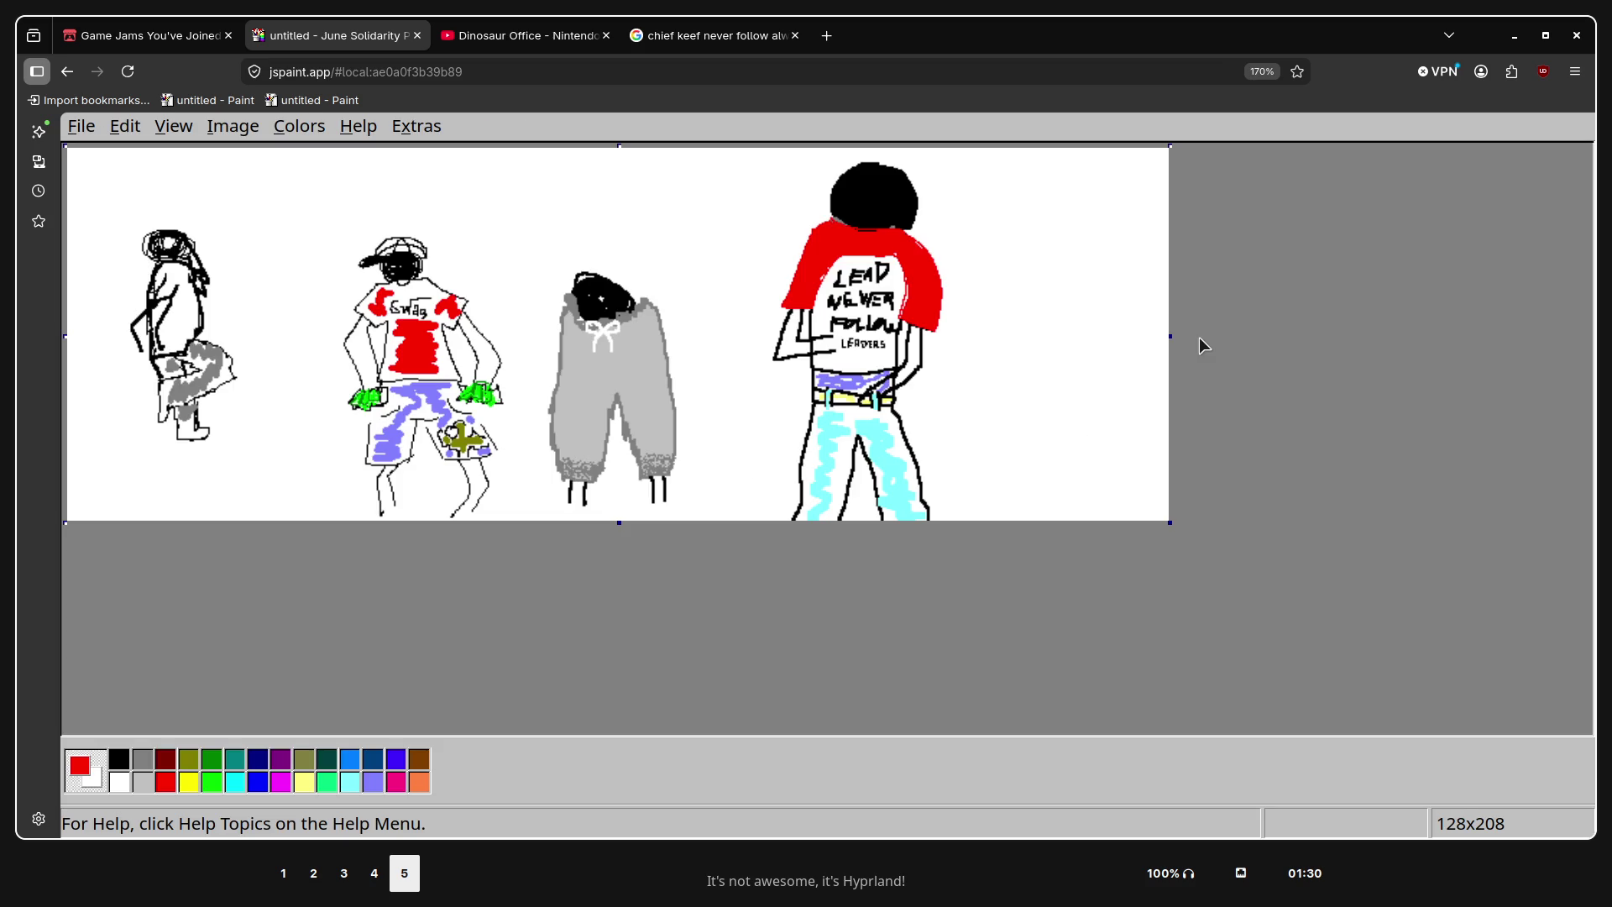
left_click_drag(1199, 337, 1507, 381)
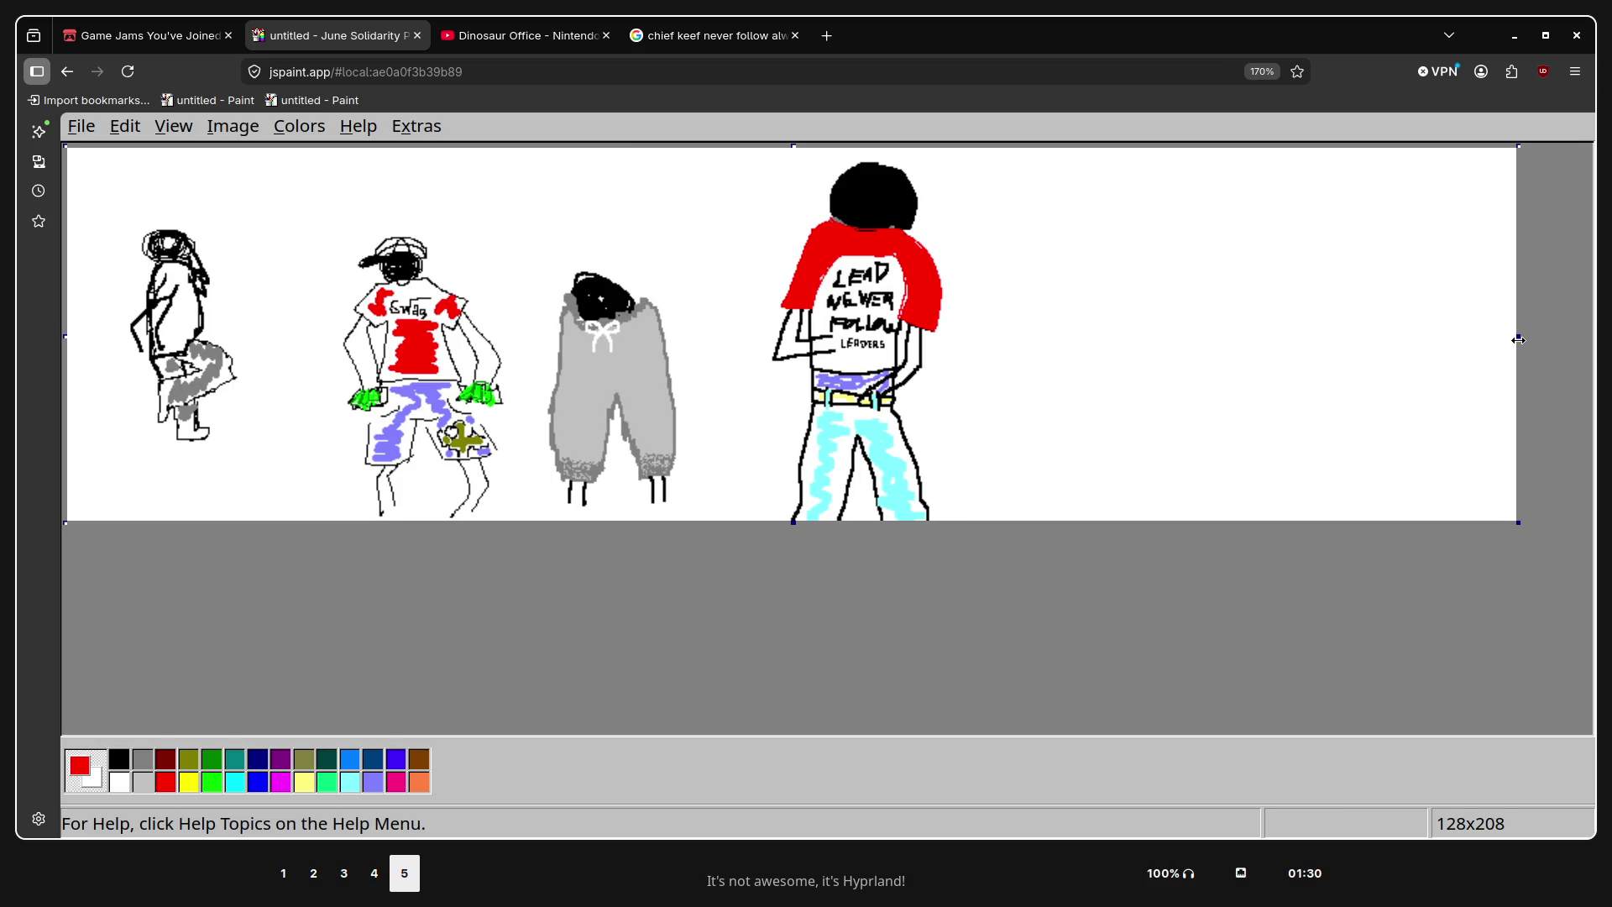
left_click_drag(1518, 339, 1420, 365)
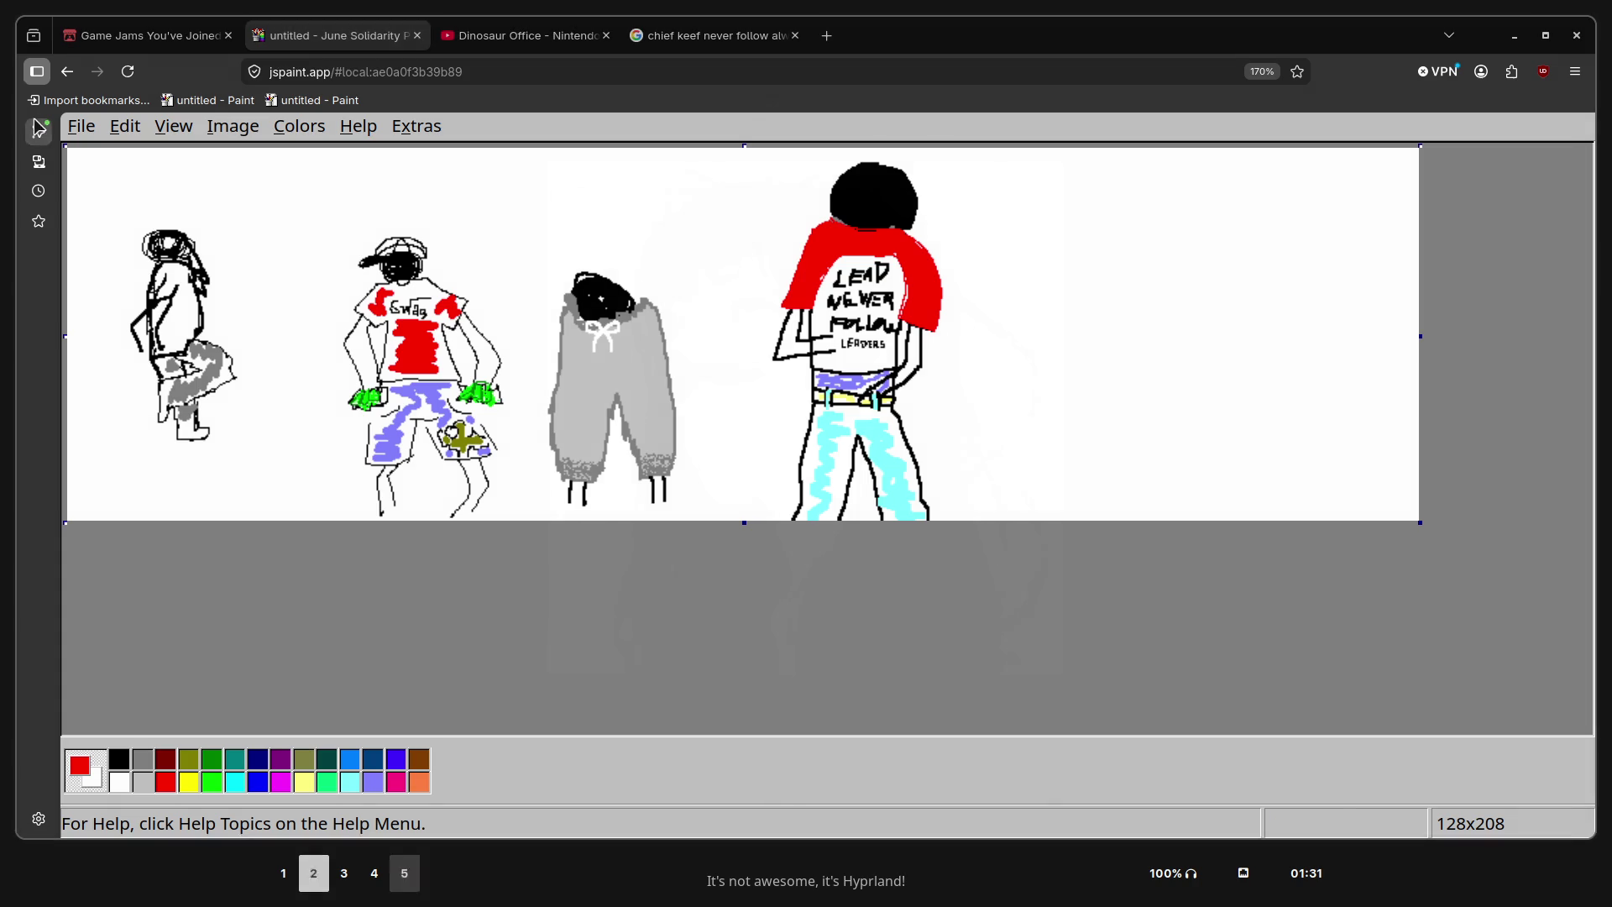
key("super+2")
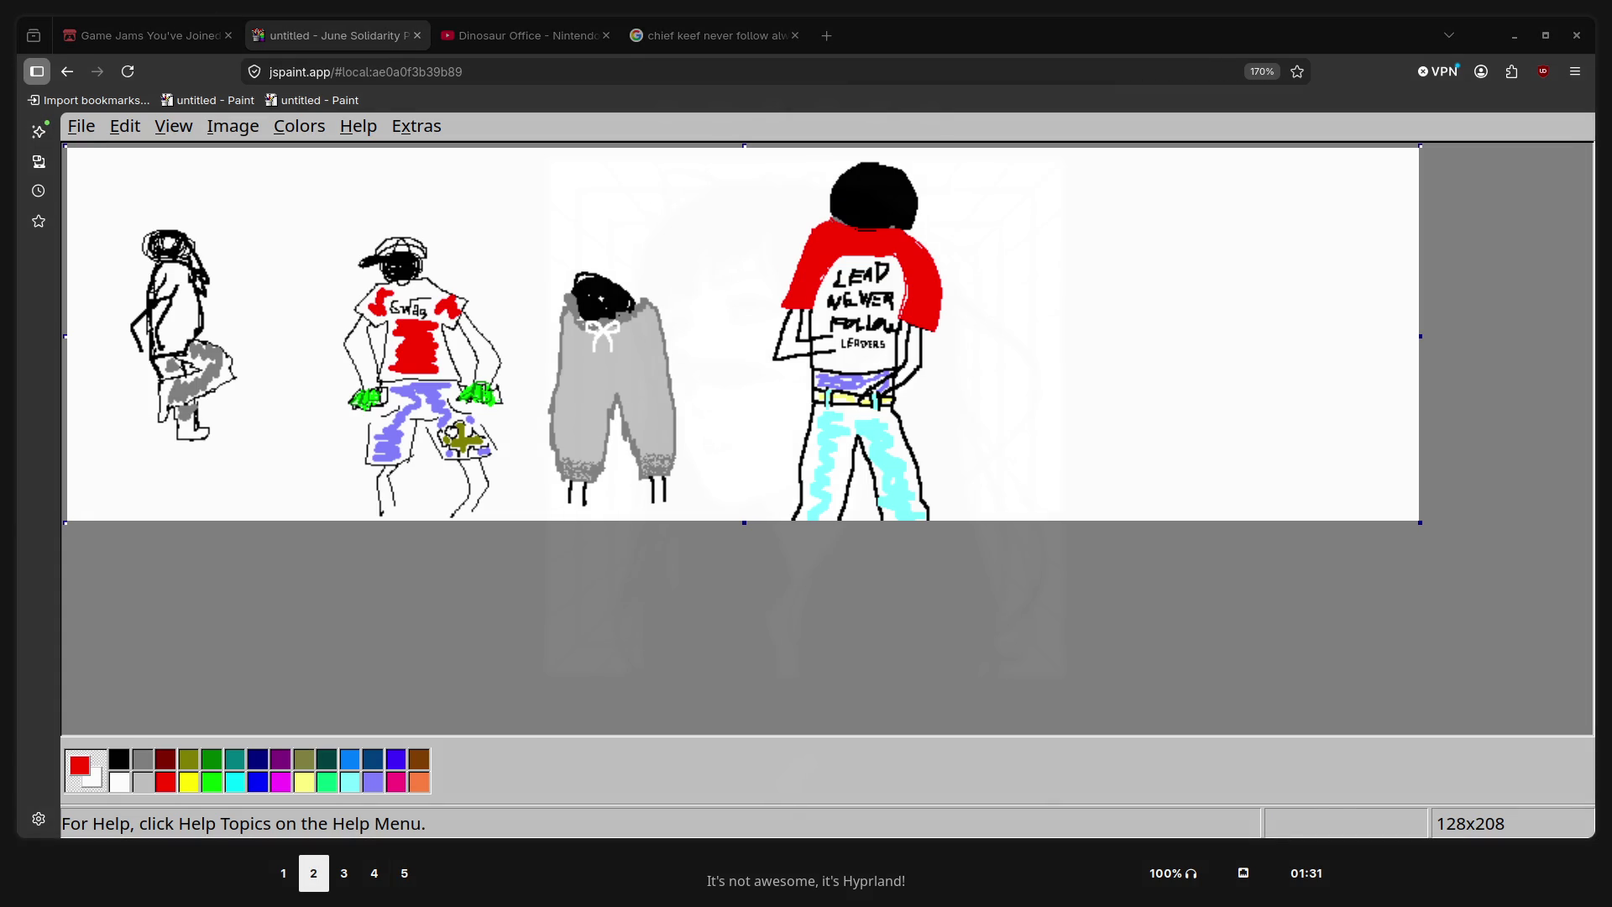